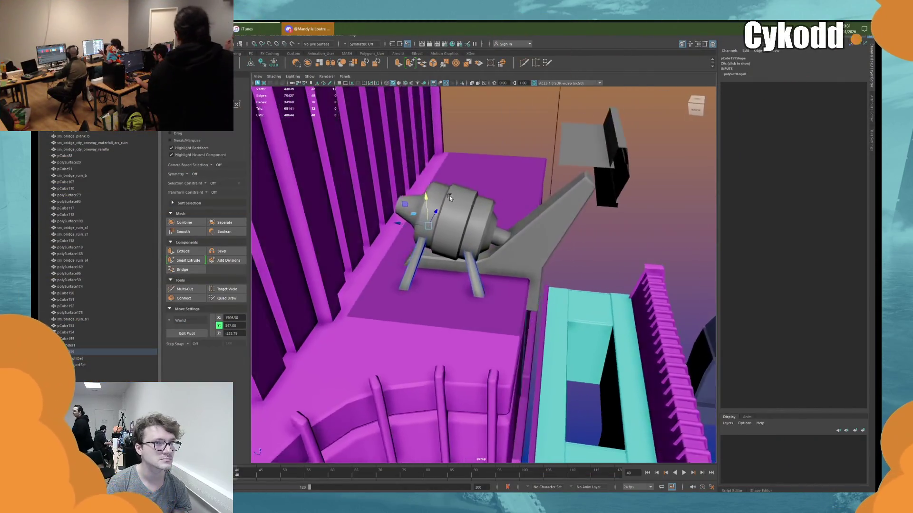
# - Select the engine and its two legs in Object Mode, then switch to the UV Editing workspace
pyautogui.moveTo(547, 132); pyautogui.dragTo(564, 123, button='right')
pyautogui.keyDown('shift'); pyautogui.click(449, 256); pyautogui.keyUp('shift')
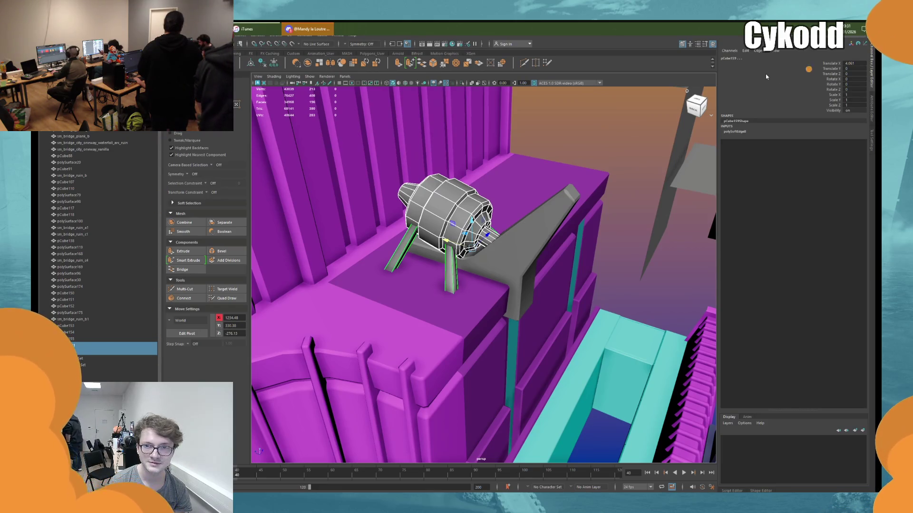
pyautogui.hotkey('ctrl', 'u')
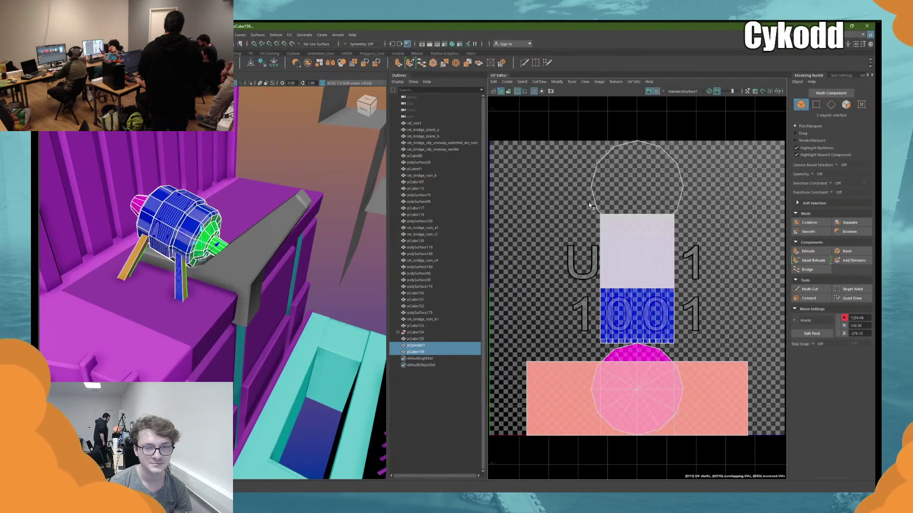
# - Apply a camera-based UV projection to the engine cylinder so its checker texture shows
pyautogui.click(507, 81)
pyautogui.click(523, 133)
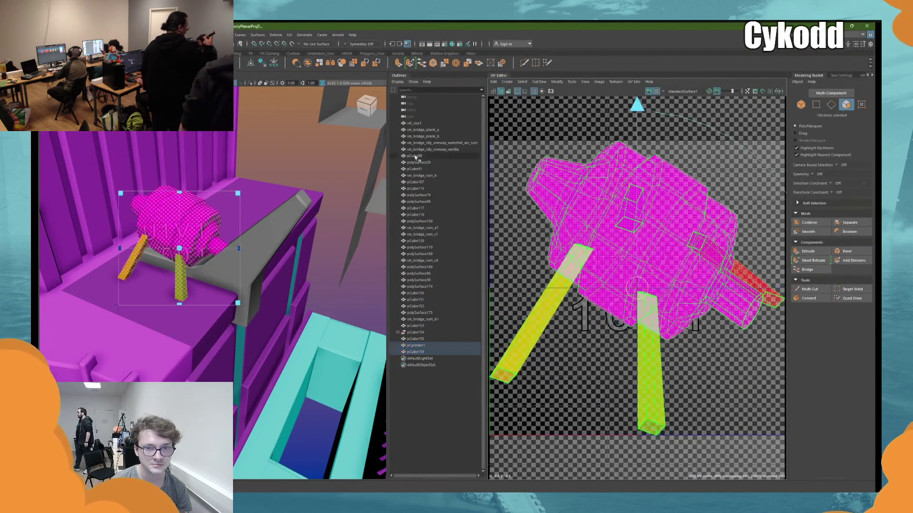
pyautogui.click(283, 156)
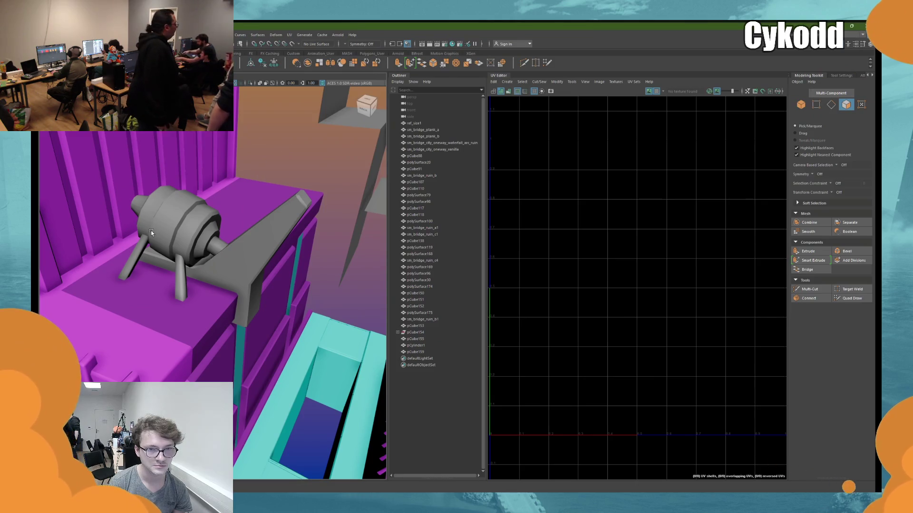
pyautogui.hotkey('ctrl', 'z')
# - Cut a seam around the cylinder's end to split the shaft into its own UV shell
pyautogui.press('F10')
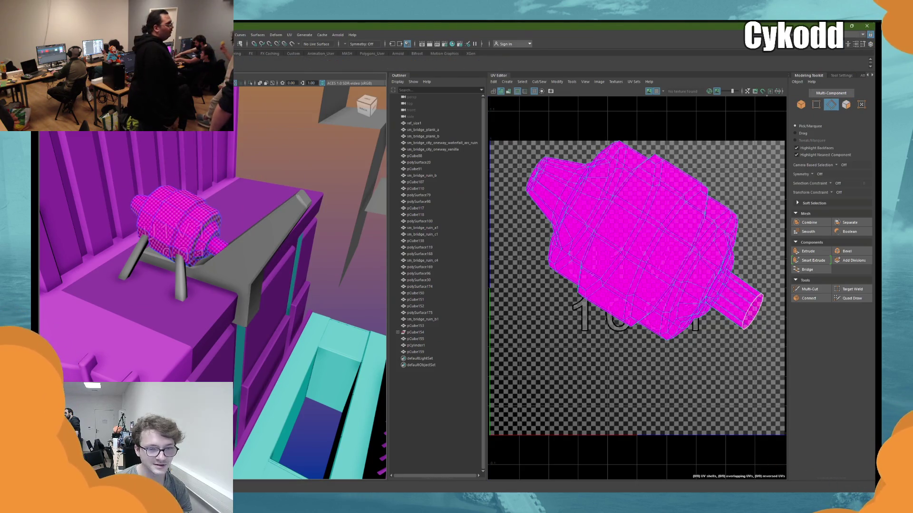
pyautogui.press('f')
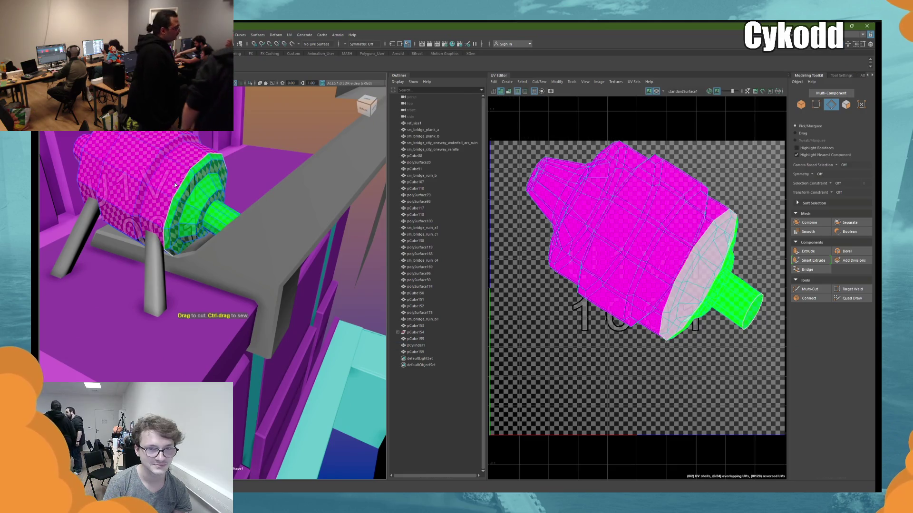
pyautogui.moveTo(260, 229); pyautogui.dragTo(305, 285)
pyautogui.moveTo(304, 285)
pyautogui.keyDown('alt'); pyautogui.mouseDown()
pyautogui.moveTo(228, 237)
pyautogui.moveTo(206, 238)
pyautogui.mouseUp(); pyautogui.keyUp('alt')
# - Try a face-loop selection on the cylinder, undo it, and orbit to view its end
pyautogui.press('w')
pyautogui.moveTo(208, 176); pyautogui.dragTo(208, 193, button='right')
pyautogui.doubleClick(247, 190)
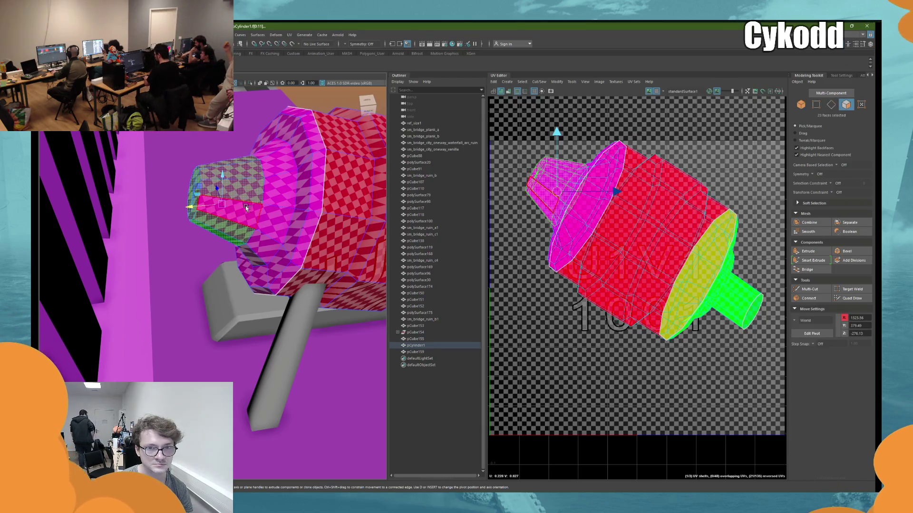
pyautogui.hotkey('ctrl', 'z')
pyautogui.moveTo(258, 181)
pyautogui.keyDown('alt'); pyautogui.mouseDown()
pyautogui.moveTo(309, 246)
pyautogui.moveTo(236, 243)
pyautogui.moveTo(230, 220)
pyautogui.moveTo(220, 219)
pyautogui.mouseUp(); pyautogui.keyUp('alt')
pyautogui.keyDown('alt'); pyautogui.moveTo(262, 221); pyautogui.dragTo(205, 132); pyautogui.keyUp('alt')
pyautogui.keyDown('alt'); pyautogui.moveTo(219, 178); pyautogui.dragTo(223, 164); pyautogui.keyUp('alt')
# - Select the 12 end-ring vertices, constrain their movement to one axis, then deselect
pyautogui.moveTo(241, 315)
pyautogui.mouseDown()
pyautogui.moveTo(248, 234)
pyautogui.moveTo(237, 212)
pyautogui.mouseUp()
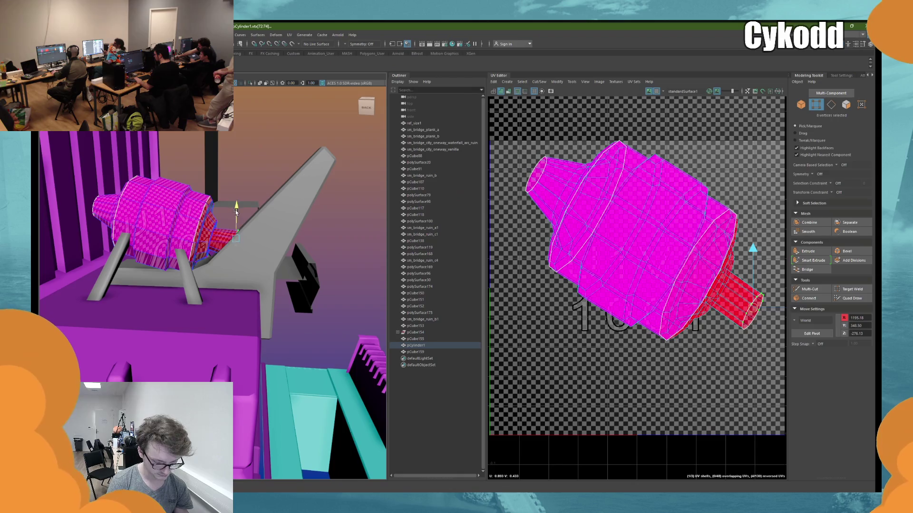
pyautogui.moveTo(221, 282)
pyautogui.keyDown('shift'); pyautogui.mouseDown()
pyautogui.moveTo(265, 325)
pyautogui.moveTo(283, 285)
pyautogui.mouseUp(); pyautogui.keyUp('shift')
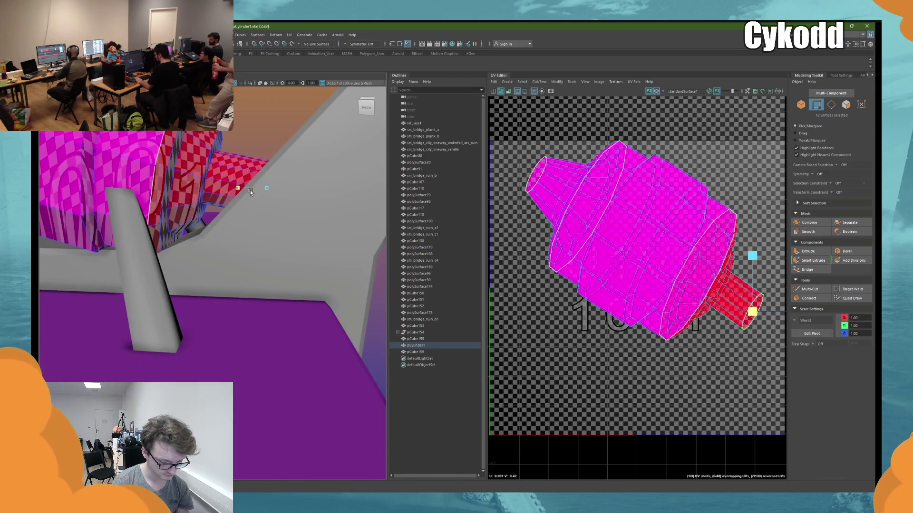
pyautogui.click(244, 188)
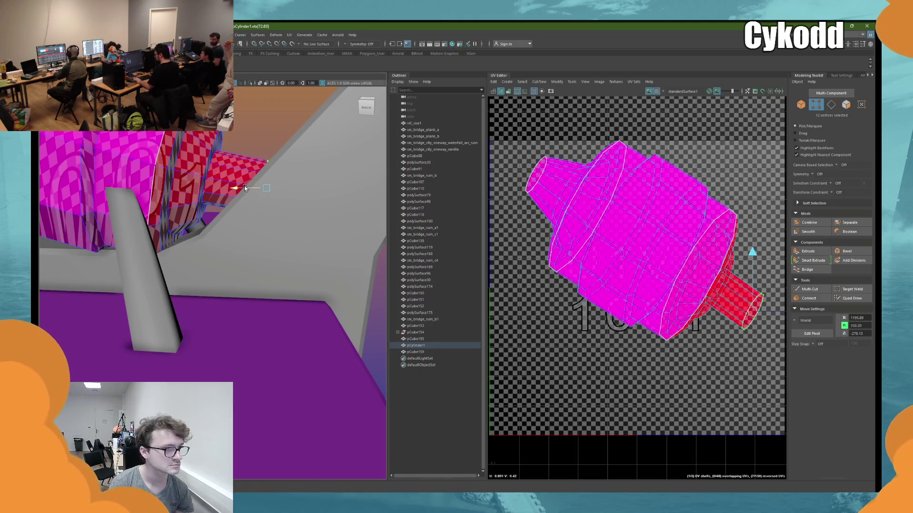
pyautogui.click(279, 117)
pyautogui.scroll(-5, 243, 165)
# - Reselect the cylinder's 12-vertex end ring in vertex mode, then return to object mode
pyautogui.click(142, 218)
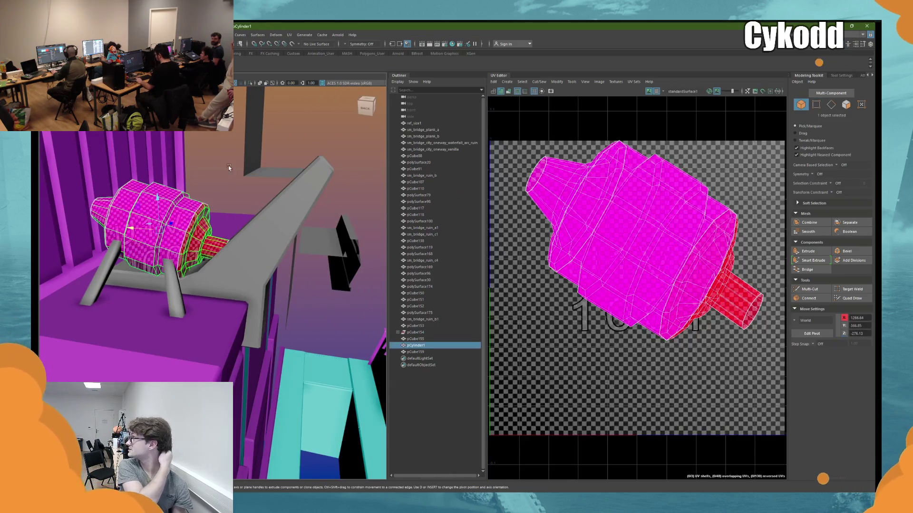
pyautogui.rightClick(204, 153)
pyautogui.click(173, 153)
pyautogui.keyDown('alt'); pyautogui.moveTo(239, 204); pyautogui.dragTo(233, 216); pyautogui.keyUp('alt')
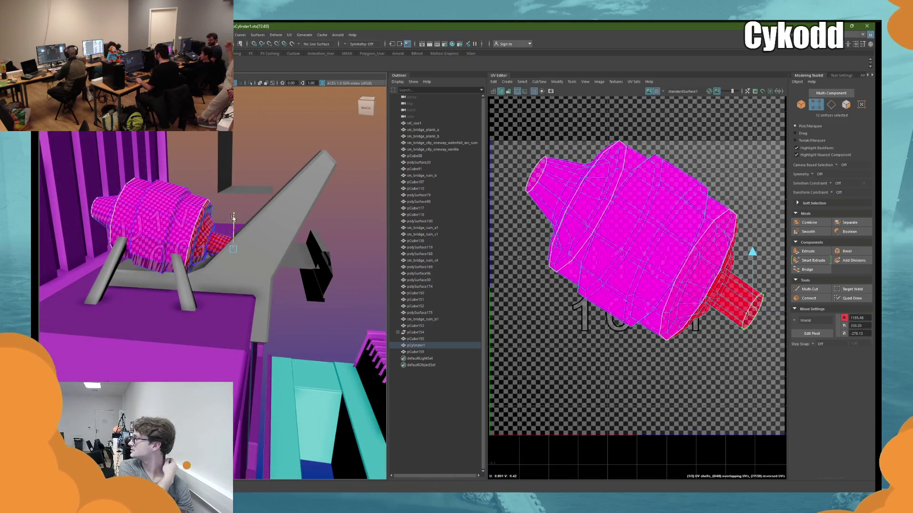
pyautogui.press('F8')
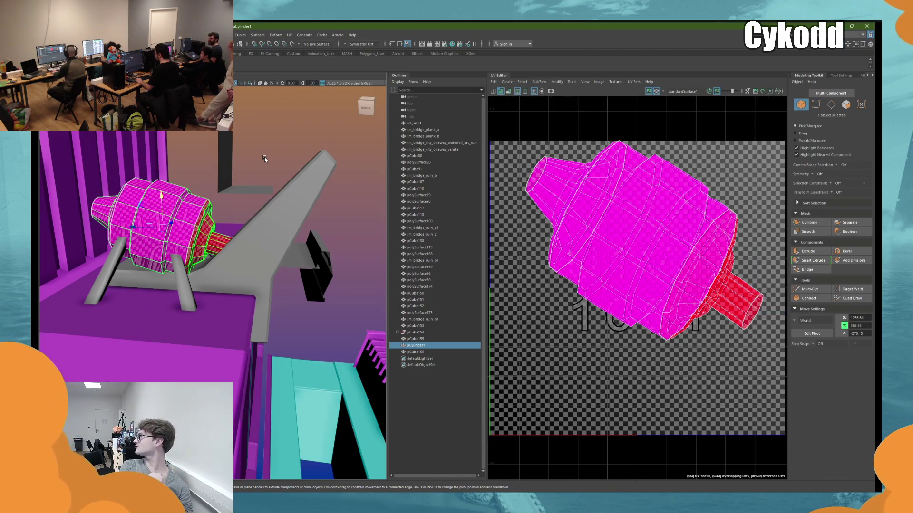
# - Pick an edge on the framed cylinder and bring up the UV Toolkit
pyautogui.moveTo(265, 160)
pyautogui.keyDown('alt'); pyautogui.mouseDown()
pyautogui.moveTo(234, 204)
pyautogui.moveTo(212, 208)
pyautogui.moveTo(219, 221)
pyautogui.moveTo(152, 224)
pyautogui.moveTo(193, 264)
pyautogui.mouseUp(); pyautogui.keyUp('alt')
pyautogui.click(203, 195)
pyautogui.press('f')
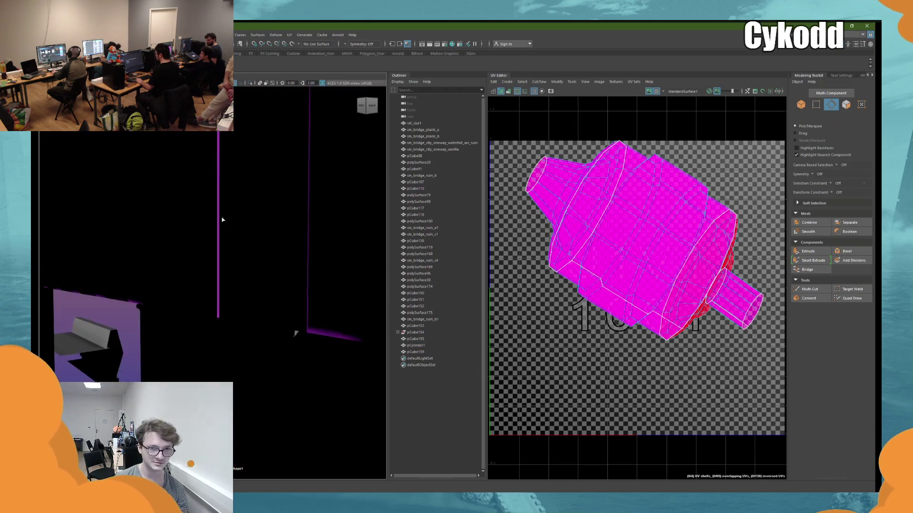
pyautogui.press('w')
pyautogui.moveTo(261, 229); pyautogui.dragTo(261, 231, button='right')
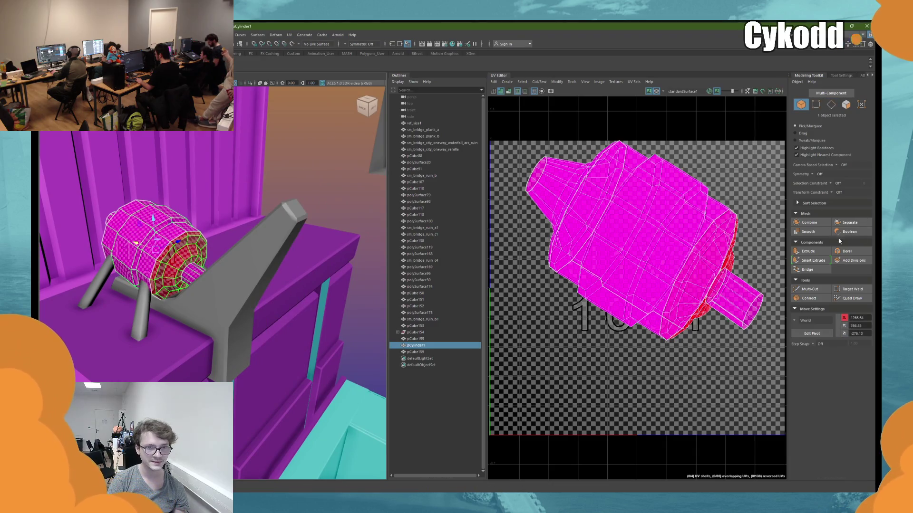
pyautogui.click(792, 77)
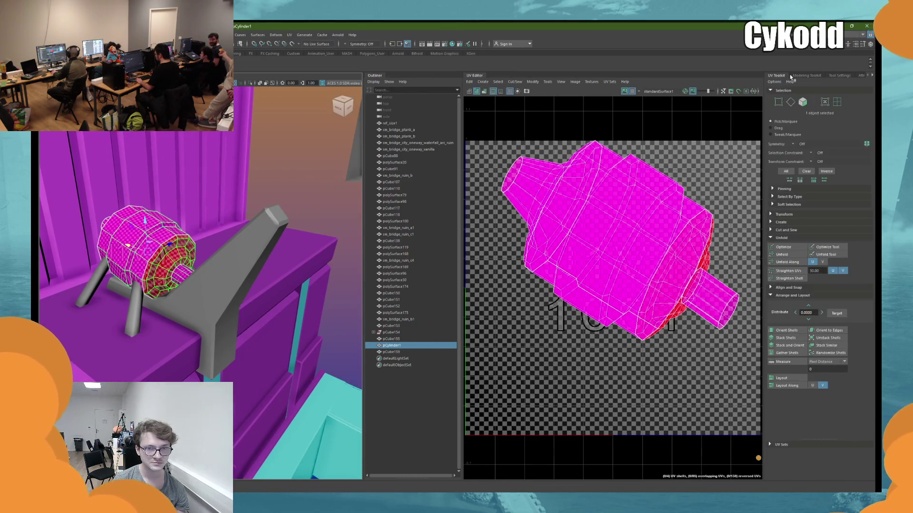
# - Select the legs (pCube159), frame them and isolate them in the viewport
pyautogui.keyDown('alt'); pyautogui.moveTo(177, 305); pyautogui.dragTo(186, 297); pyautogui.keyUp('alt')
pyautogui.click(185, 297)
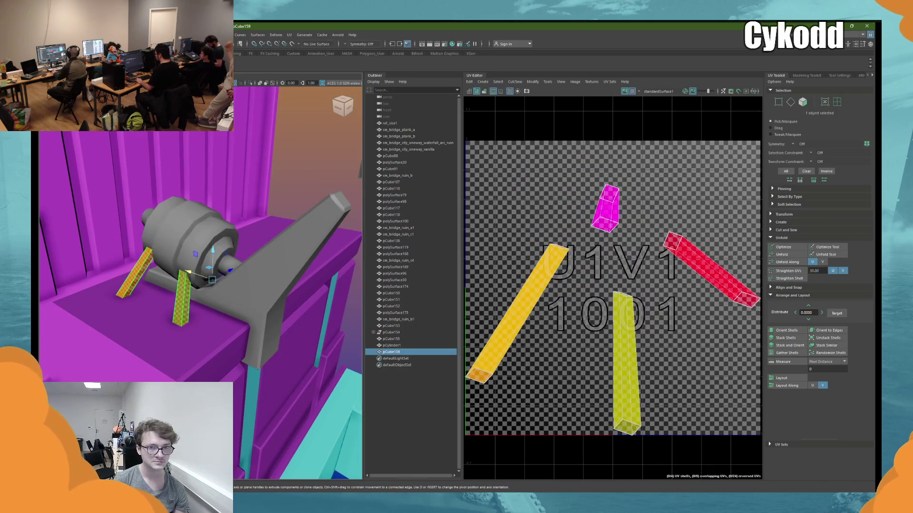
pyautogui.keyDown('alt'); pyautogui.moveTo(257, 143); pyautogui.dragTo(235, 219); pyautogui.keyUp('alt')
pyautogui.press('f')
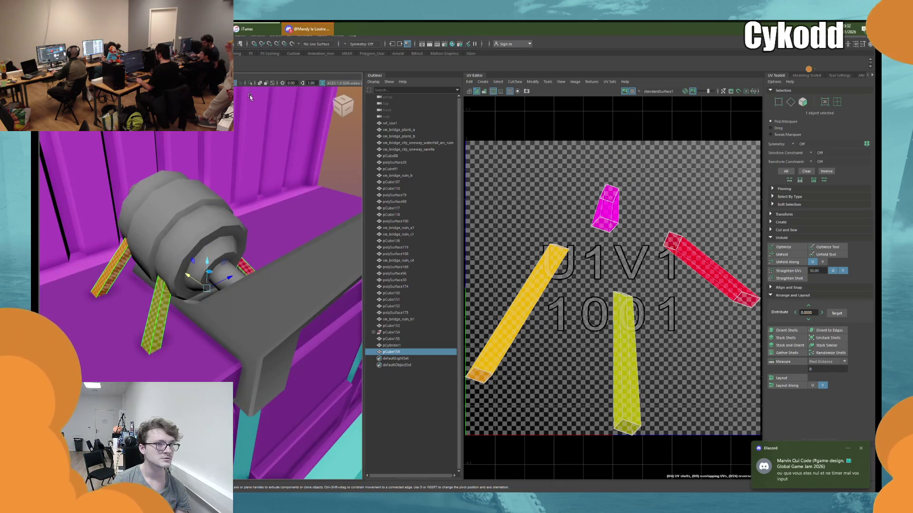
pyautogui.click(250, 83)
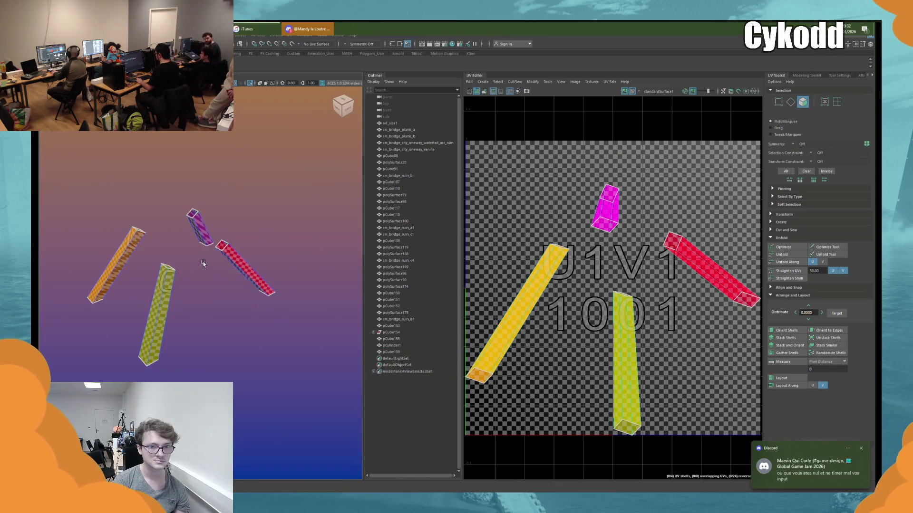
# - Pick faces on three legs and cut UV seams along them
pyautogui.click(197, 228)
pyautogui.keyDown('alt'); pyautogui.moveTo(196, 229); pyautogui.dragTo(143, 252); pyautogui.keyUp('alt')
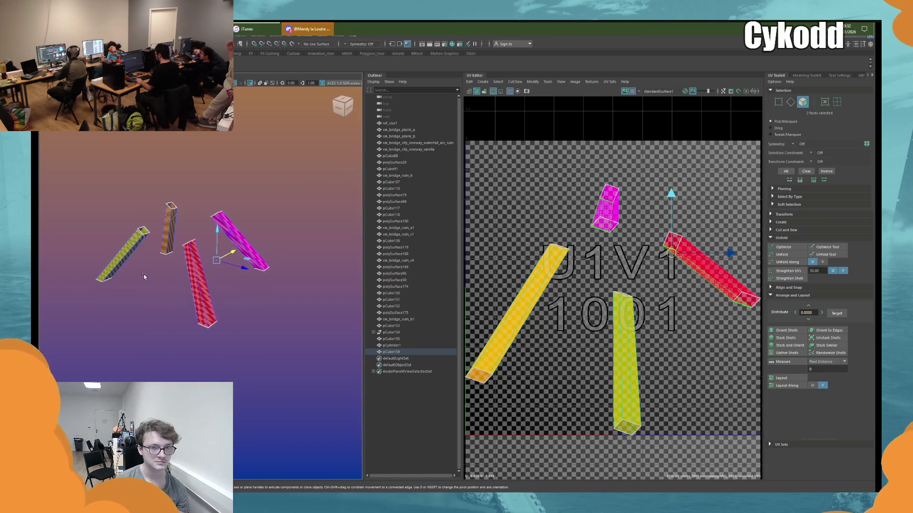
pyautogui.keyDown('shift'); pyautogui.click(139, 247); pyautogui.keyUp('shift')
pyautogui.keyDown('shift'); pyautogui.click(179, 221); pyautogui.keyUp('shift')
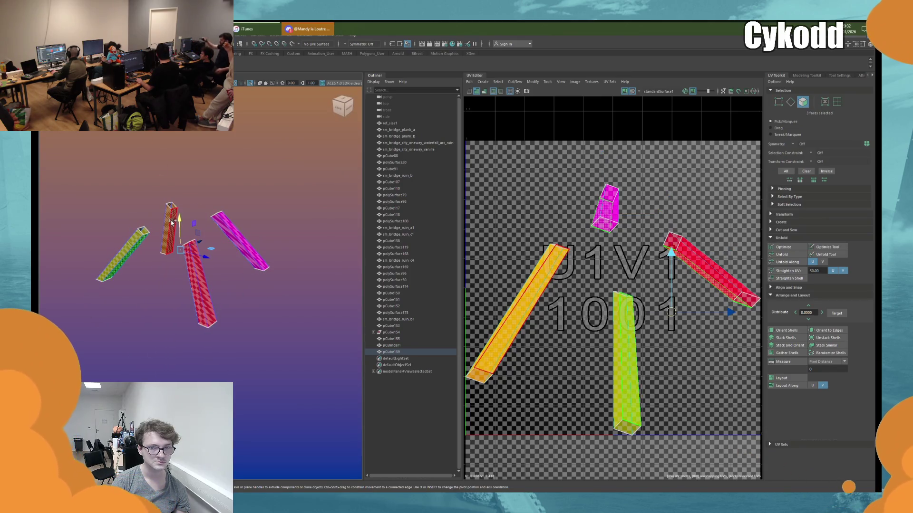
pyautogui.click(144, 249)
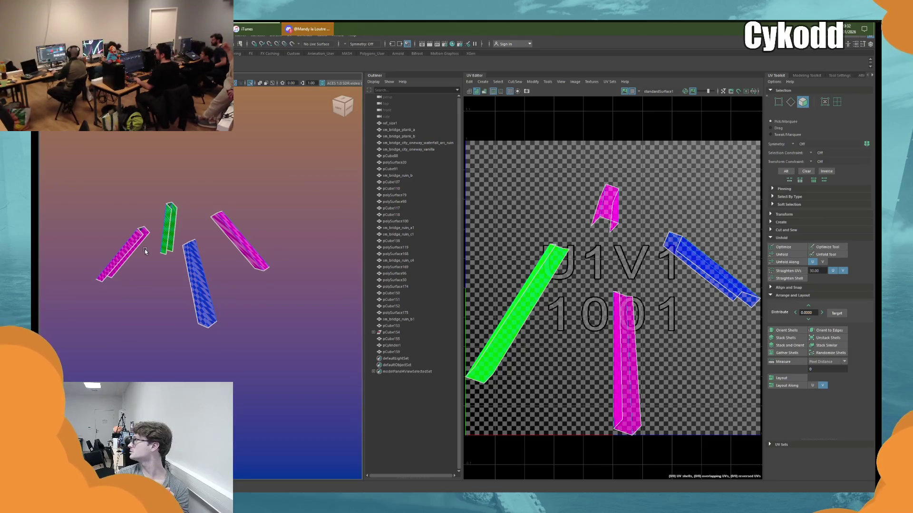
pyautogui.keyDown('alt'); pyautogui.moveTo(144, 249); pyautogui.dragTo(224, 177); pyautogui.keyUp('alt')
# - Unfold the leg UV shells and lay them out to fill the UV tile
pyautogui.press('F8')
pyautogui.click(781, 254)
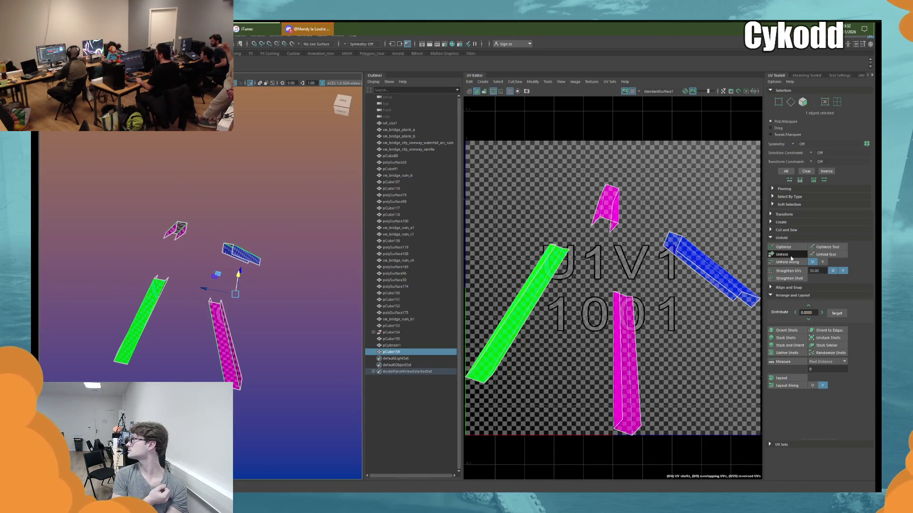
pyautogui.click(784, 379)
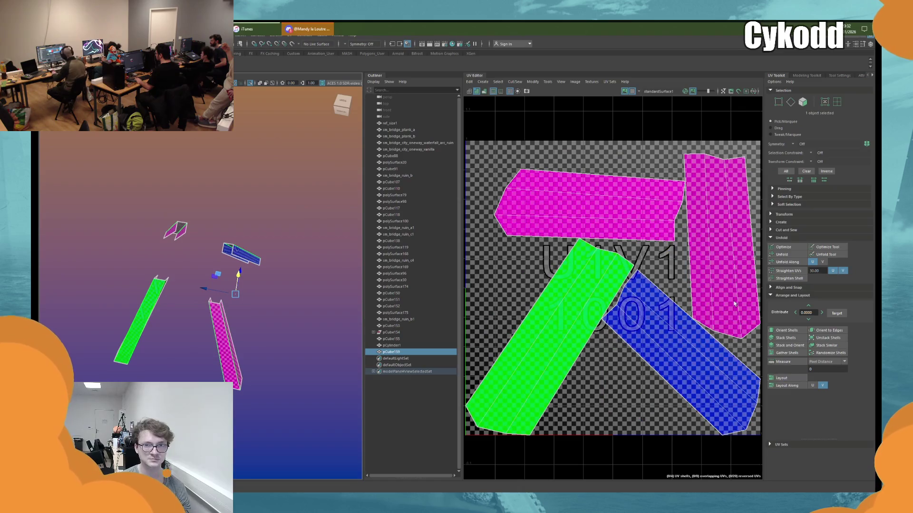
# - Rotate the magenta, green and blue shells upright, then exit isolation to show the whole scene
pyautogui.click(666, 199)
pyautogui.press('e')
pyautogui.moveTo(613, 242); pyautogui.dragTo(628, 184)
pyautogui.click(533, 332)
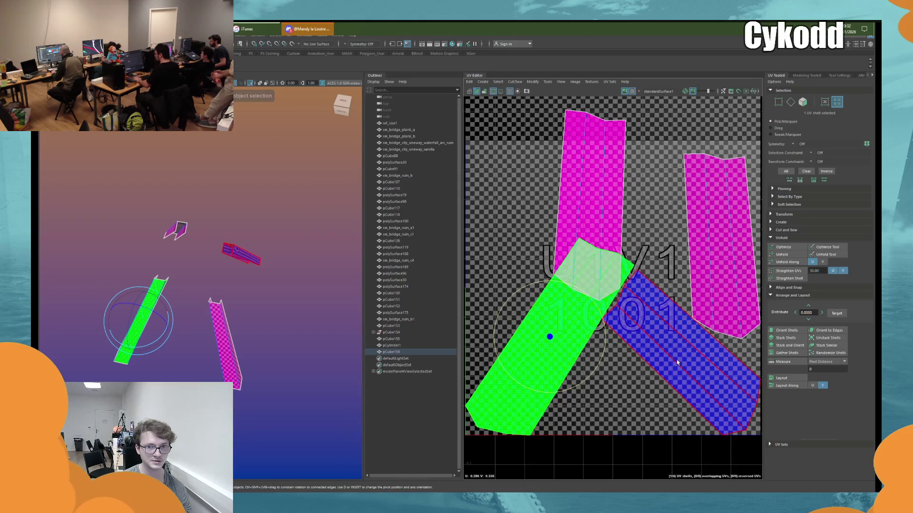
pyautogui.moveTo(546, 267); pyautogui.dragTo(575, 304)
pyautogui.click(685, 333)
pyautogui.moveTo(700, 272); pyautogui.dragTo(746, 303)
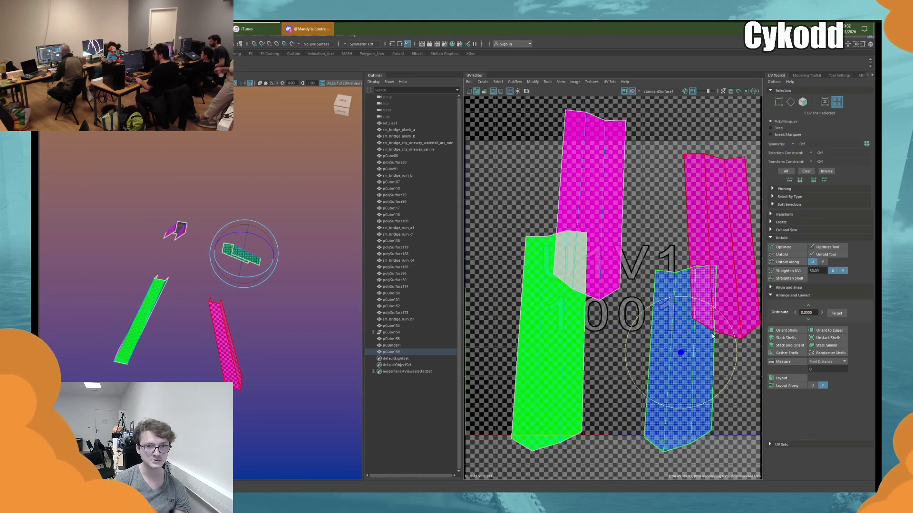
pyautogui.press('w')
pyautogui.click(322, 165)
pyautogui.hotkey('ctrl', '1')
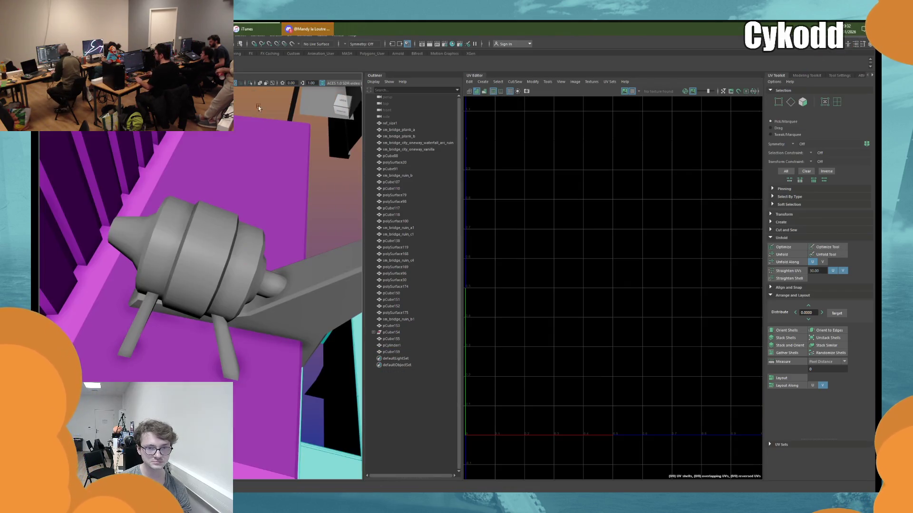
# - Select the engine cylinder and legs and set UV selection to whole shells
pyautogui.click(253, 259)
pyautogui.keyDown('shift'); pyautogui.click(221, 340); pyautogui.keyUp('shift')
pyautogui.keyDown('alt'); pyautogui.moveTo(221, 340); pyautogui.dragTo(181, 257); pyautogui.keyUp('alt')
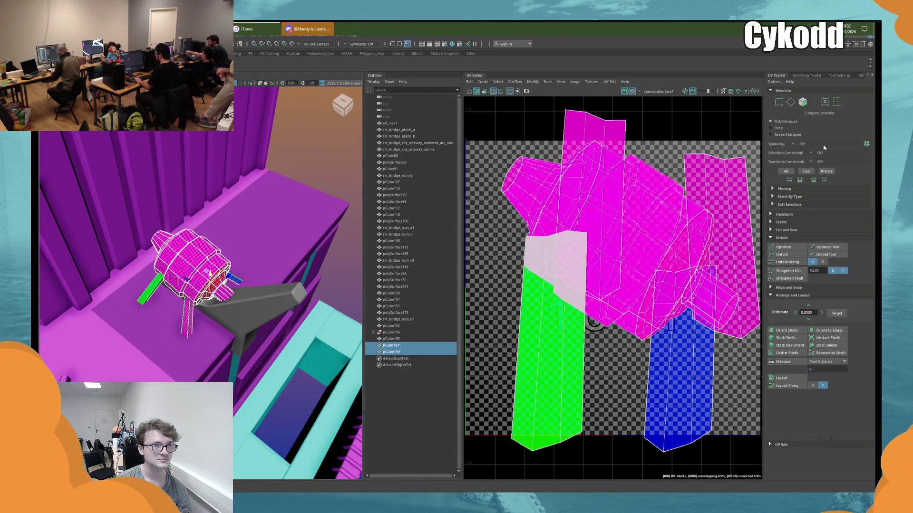
pyautogui.click(783, 362)
pyautogui.click(839, 90)
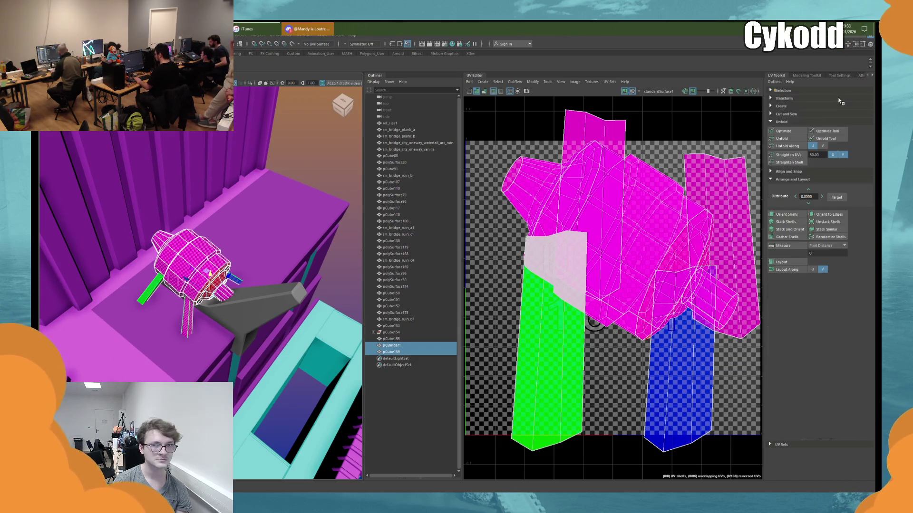
pyautogui.click(839, 94)
pyautogui.click(838, 94)
pyautogui.click(837, 94)
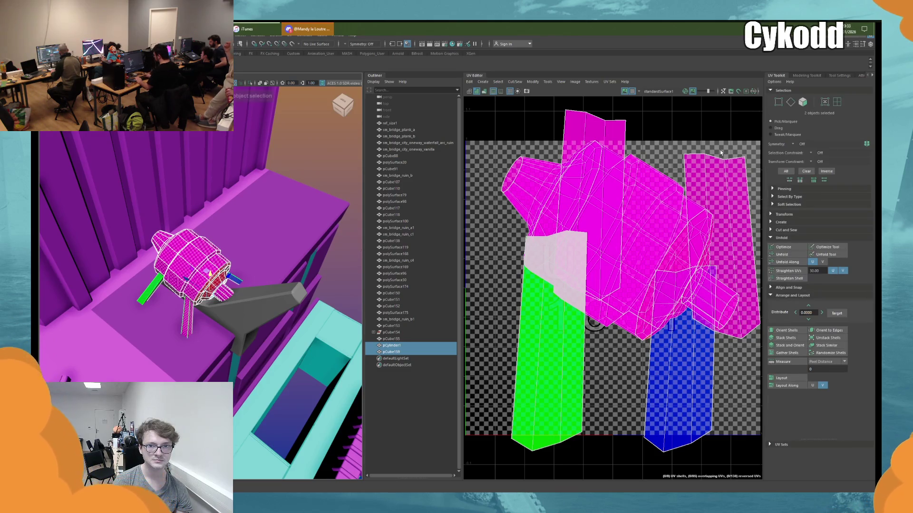
pyautogui.moveTo(721, 153); pyautogui.dragTo(659, 143, button='right')
# - Unfold the cylinder's UV shells, flattening the end cap into a disc
pyautogui.click(649, 224)
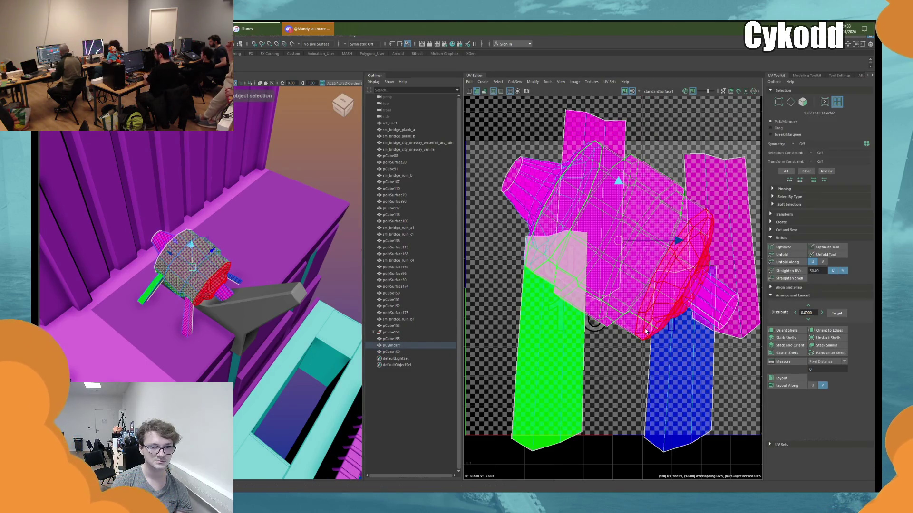
pyautogui.click(797, 255)
pyautogui.click(791, 255)
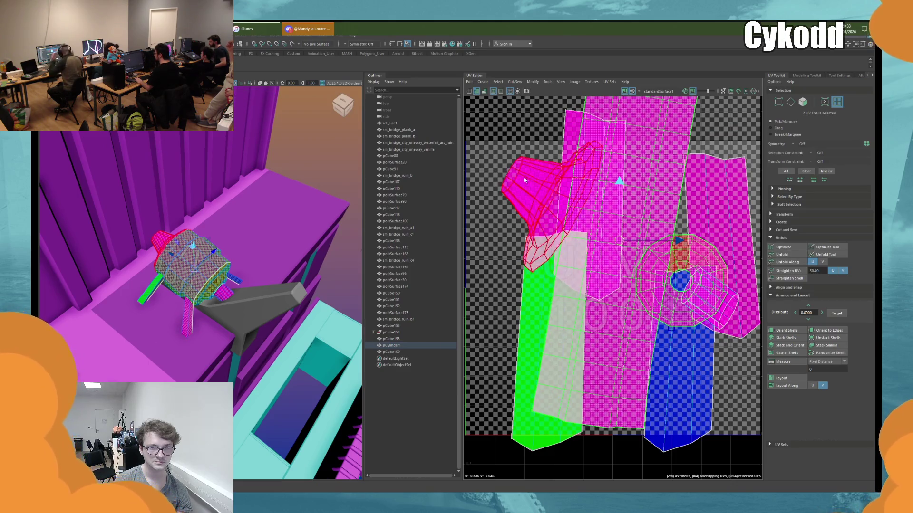
pyautogui.press('a')
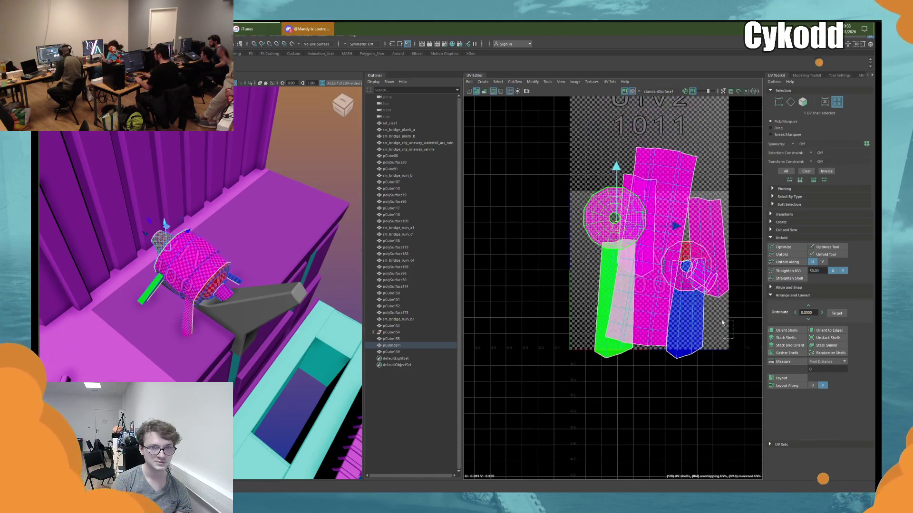
pyautogui.hotkey('ctrl', 'a')
# - Re-unfold all shells, orient them upright and pack them into the 0–1 tile
pyautogui.click(783, 257)
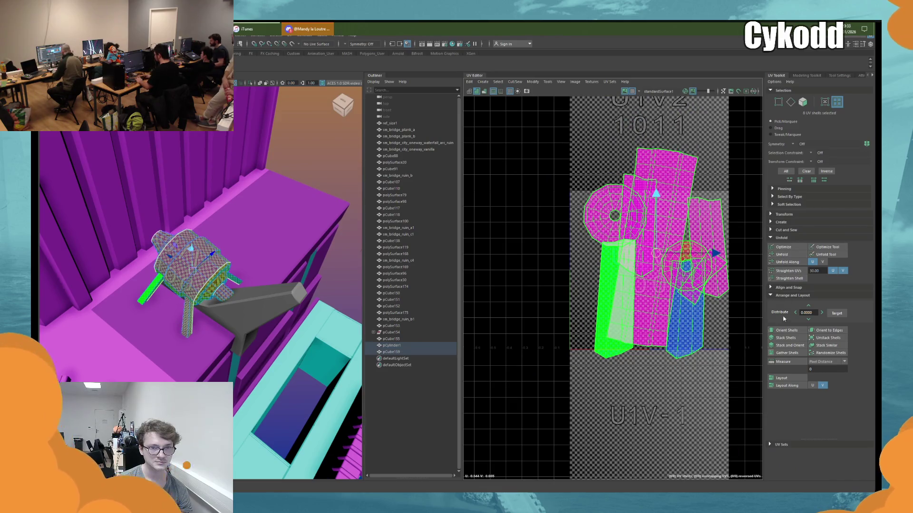
pyautogui.click(785, 331)
pyautogui.click(778, 377)
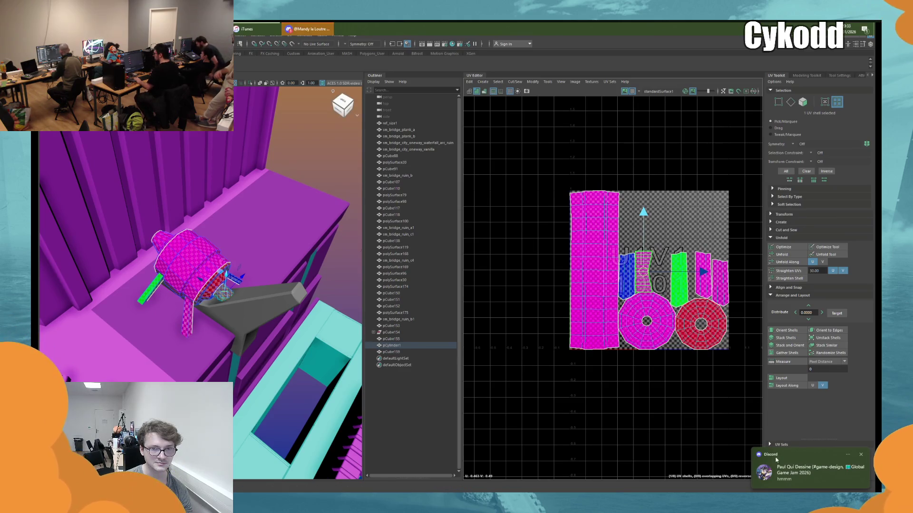
pyautogui.click(309, 154)
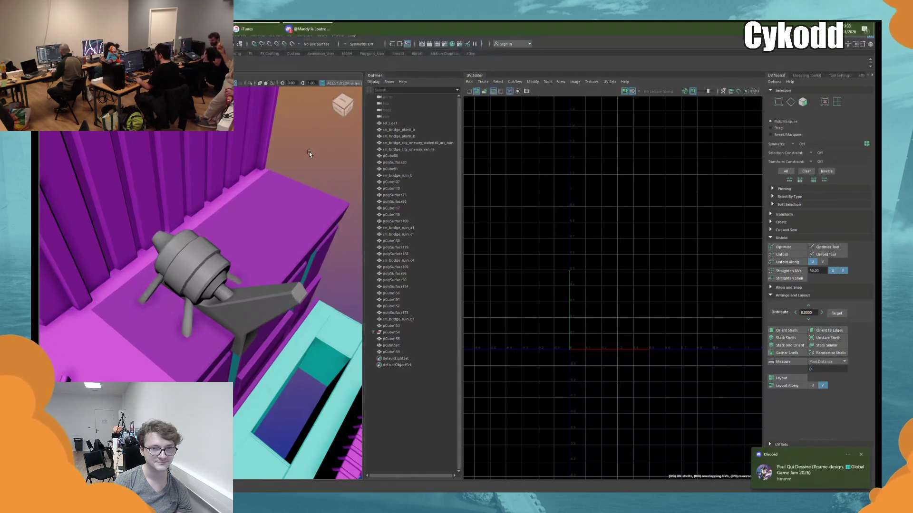
# - Combine the cylinder and leg pCube159 into one mesh
pyautogui.click(195, 267)
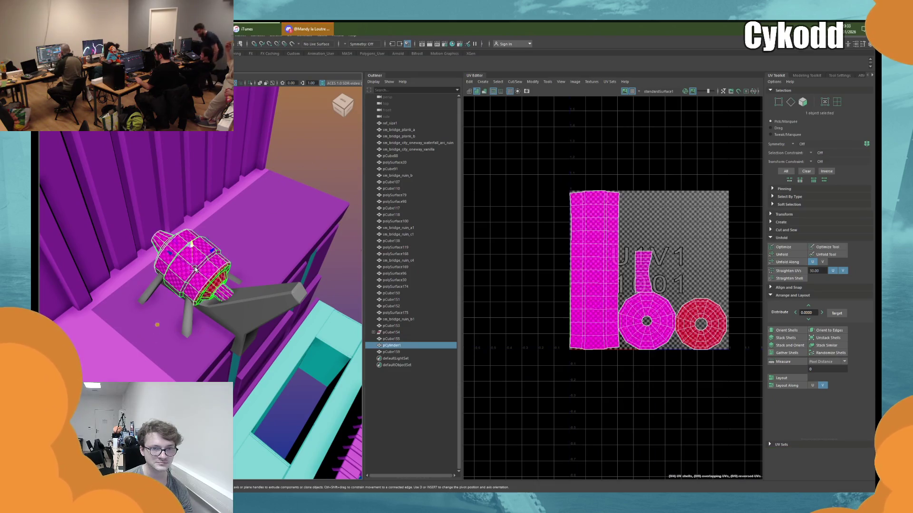
pyautogui.keyDown('shift'); pyautogui.click(193, 312); pyautogui.keyUp('shift')
pyautogui.keyDown('alt'); pyautogui.moveTo(192, 312); pyautogui.dragTo(252, 283); pyautogui.keyUp('alt')
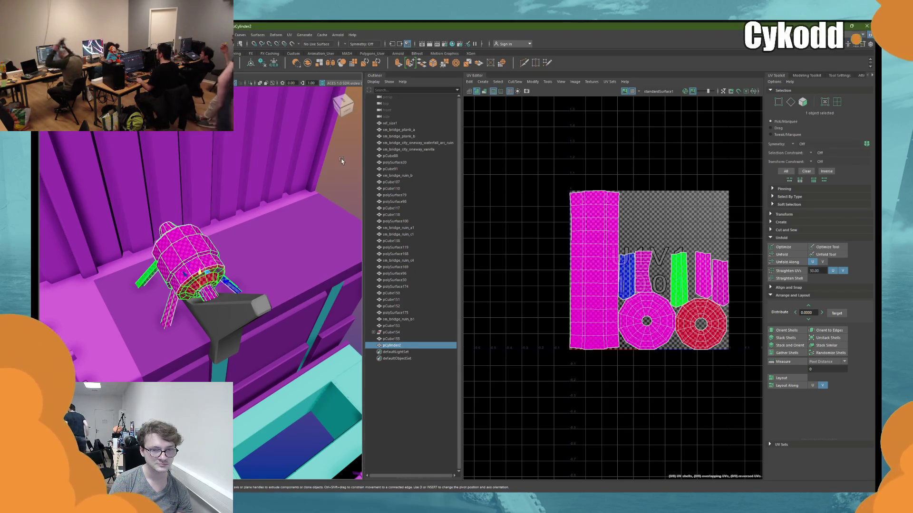
pyautogui.keyDown('shift'); pyautogui.moveTo(209, 285); pyautogui.dragTo(230, 302, button='right'); pyautogui.keyUp('shift')
# - Select the bracket pCube155 up close and bring up its UV mapping options
pyautogui.click(229, 302)
pyautogui.keyDown('alt'); pyautogui.moveTo(229, 303); pyautogui.dragTo(410, 229); pyautogui.keyUp('alt')
pyautogui.click(483, 81)
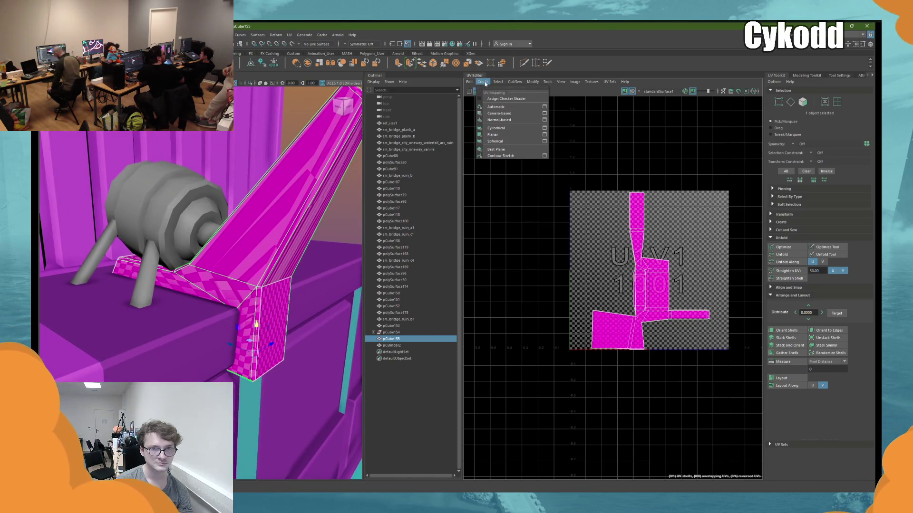
# - Apply a planar UV projection to the bracket
pyautogui.click(493, 137)
pyautogui.rightClick(304, 183)
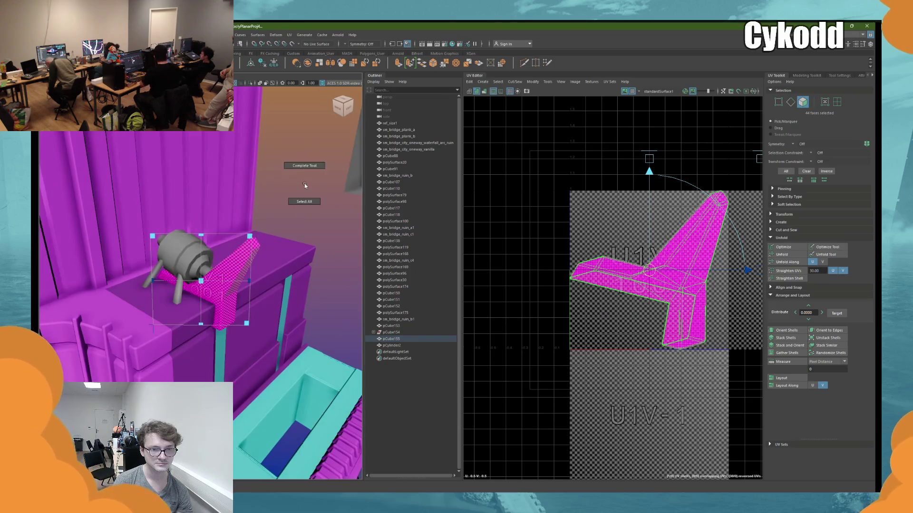
pyautogui.moveTo(258, 221)
pyautogui.keyDown('alt'); pyautogui.mouseDown()
pyautogui.moveTo(295, 216)
pyautogui.moveTo(298, 204)
pyautogui.moveTo(279, 219)
pyautogui.moveTo(293, 225)
pyautogui.moveTo(275, 229)
pyautogui.moveTo(288, 230)
pyautogui.moveTo(262, 195)
pyautogui.moveTo(269, 281)
pyautogui.mouseUp(); pyautogui.keyUp('alt')
pyautogui.press('w')
# - Extrude the fin's side face twice, with an offset of 4.8, pushing it outward
pyautogui.click(298, 227)
pyautogui.click(264, 195)
pyautogui.click(277, 215)
pyautogui.hotkey('ctrl', 'e')
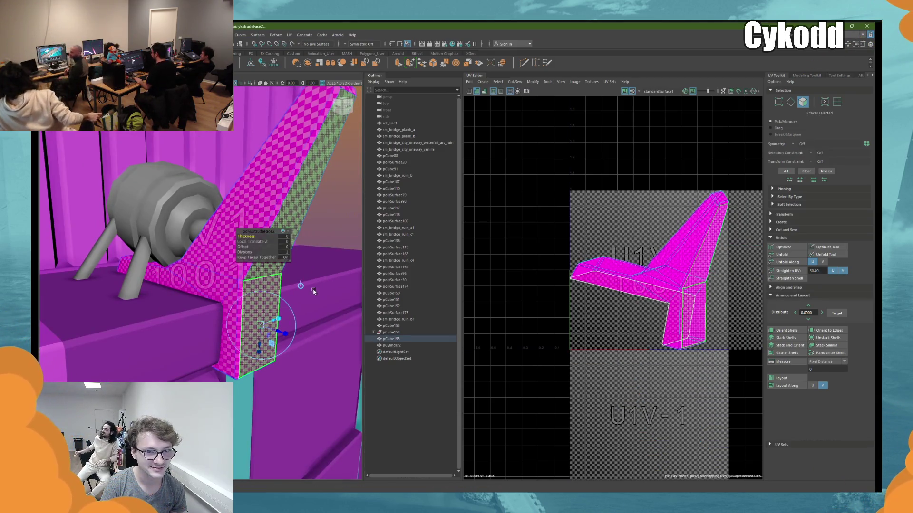
pyautogui.keyDown('alt'); pyautogui.moveTo(269, 333); pyautogui.dragTo(272, 304); pyautogui.keyUp('alt')
pyautogui.moveTo(246, 248); pyautogui.dragTo(260, 248)
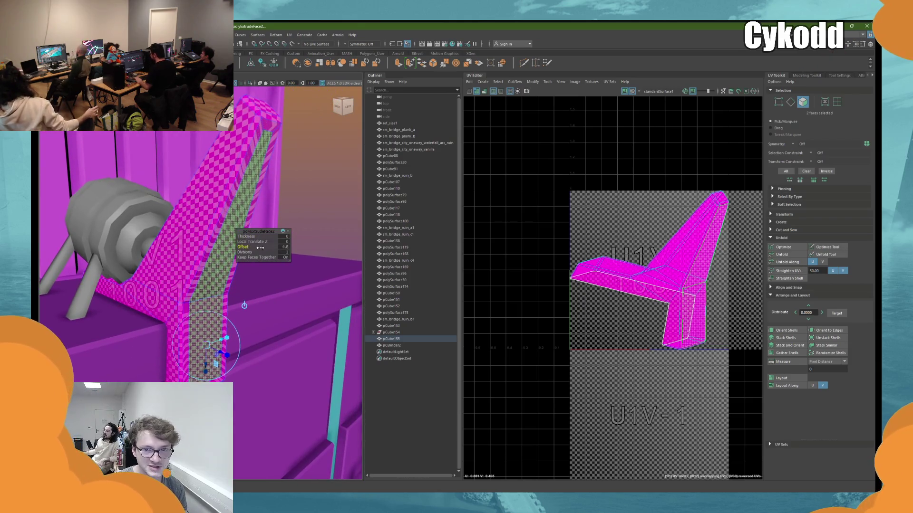
pyautogui.keyDown('alt'); pyautogui.moveTo(309, 194); pyautogui.dragTo(301, 226); pyautogui.keyUp('alt')
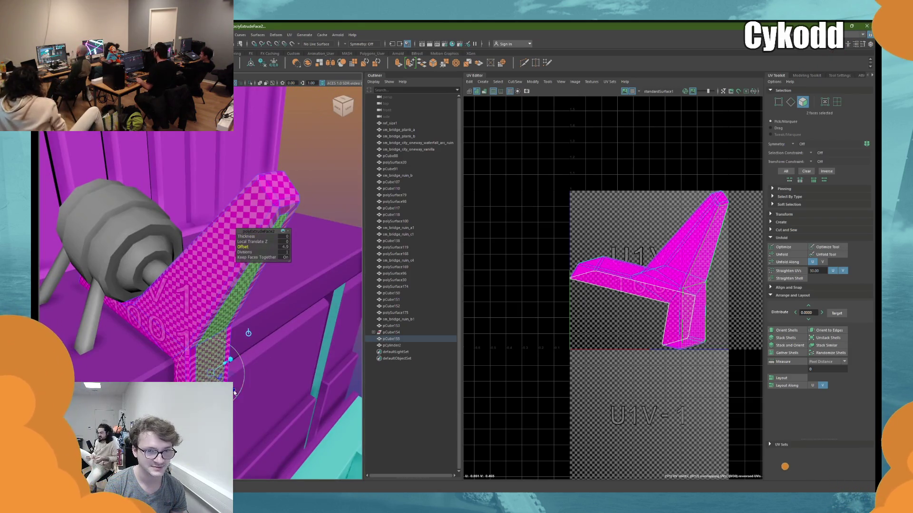
pyautogui.hotkey('ctrl', 'e')
pyautogui.moveTo(230, 360); pyautogui.dragTo(219, 309)
pyautogui.moveTo(286, 228)
pyautogui.keyDown('alt'); pyautogui.mouseDown()
pyautogui.moveTo(284, 316)
pyautogui.moveTo(263, 355)
pyautogui.mouseUp(); pyautogui.keyUp('alt')
pyautogui.press('r')
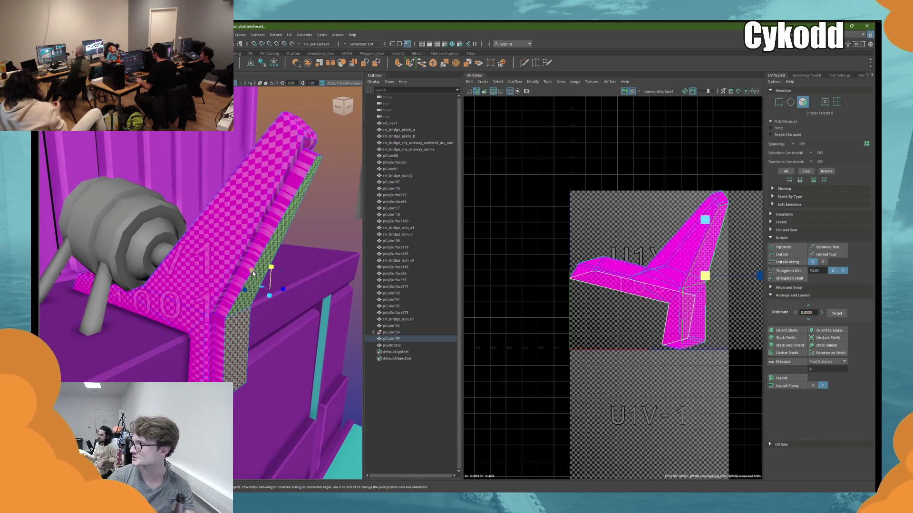
pyautogui.moveTo(253, 272)
pyautogui.keyDown('alt'); pyautogui.mouseDown()
pyautogui.moveTo(247, 291)
pyautogui.moveTo(298, 226)
pyautogui.moveTo(213, 326)
pyautogui.mouseUp(); pyautogui.keyUp('alt')
# - Select ten edges, including an edge loop, along the fin and bevel them
pyautogui.press('F10')
pyautogui.click(198, 321)
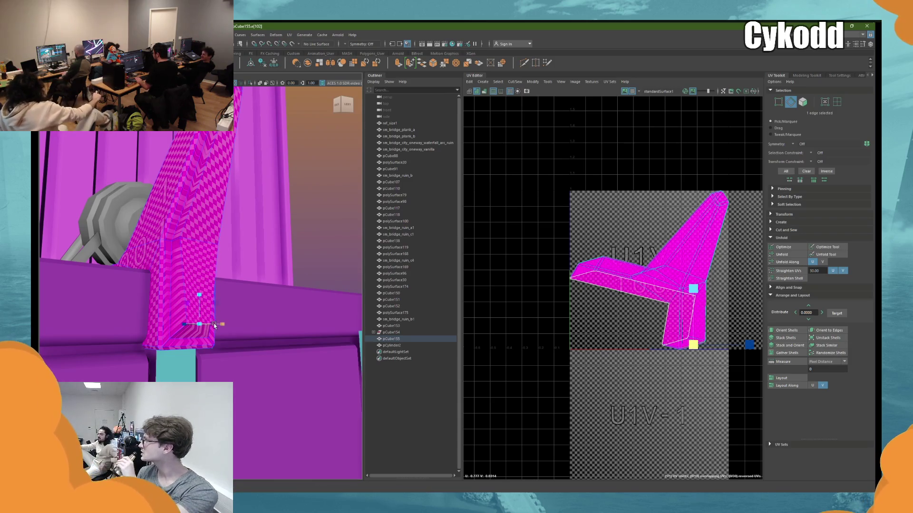
pyautogui.click(198, 231)
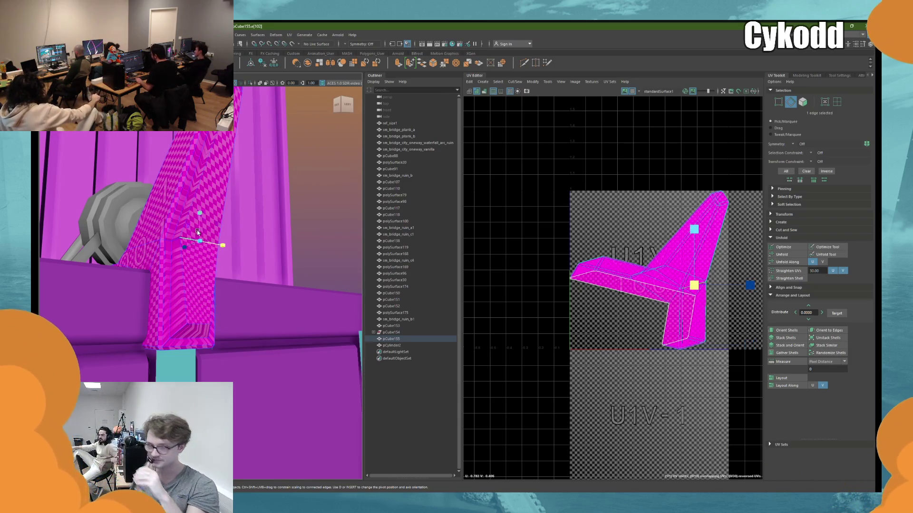
pyautogui.moveTo(251, 199)
pyautogui.keyDown('alt'); pyautogui.mouseDown()
pyautogui.moveTo(241, 201)
pyautogui.moveTo(281, 337)
pyautogui.moveTo(305, 305)
pyautogui.moveTo(250, 224)
pyautogui.moveTo(247, 256)
pyautogui.mouseUp(); pyautogui.keyUp('alt')
pyautogui.click(230, 167)
pyautogui.doubleClick(260, 266)
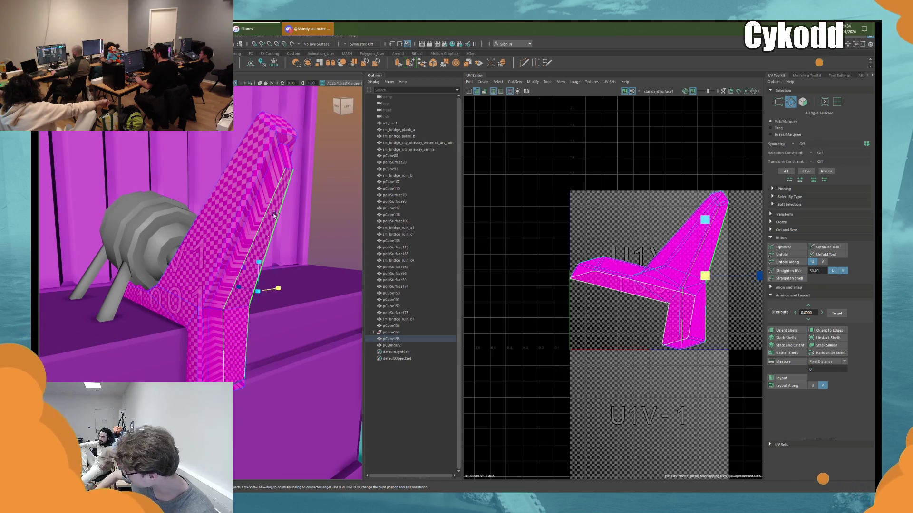
pyautogui.press('w')
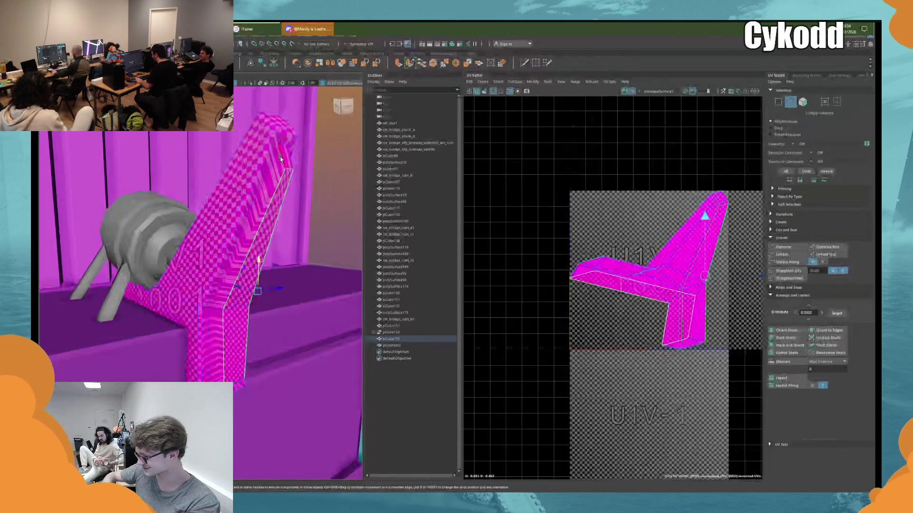
pyautogui.moveTo(280, 156)
pyautogui.keyDown('alt'); pyautogui.mouseDown()
pyautogui.moveTo(237, 217)
pyautogui.moveTo(189, 260)
pyautogui.moveTo(171, 240)
pyautogui.moveTo(175, 219)
pyautogui.mouseUp(); pyautogui.keyUp('alt')
pyautogui.keyDown('shift'); pyautogui.click(169, 259); pyautogui.keyUp('shift')
pyautogui.keyDown('shift'); pyautogui.click(190, 202); pyautogui.keyUp('shift')
pyautogui.hotkey('ctrl', 'b')
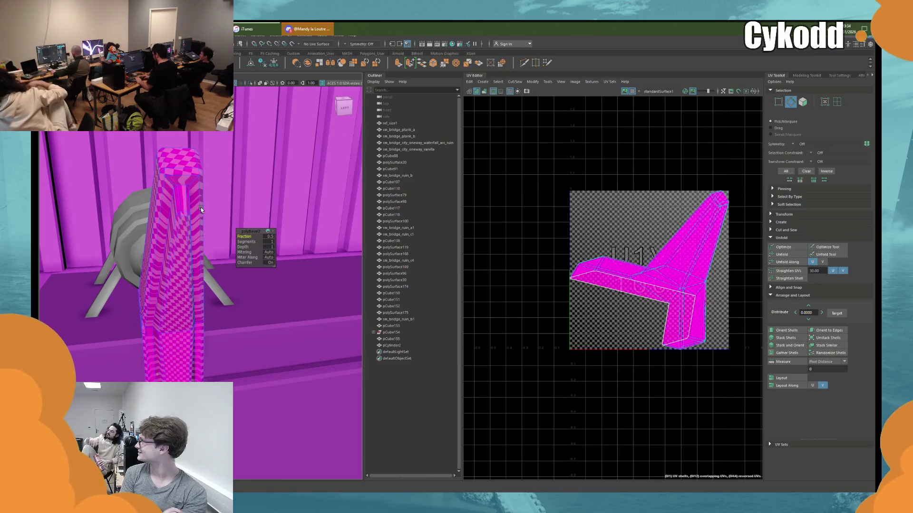
# - Undo the last change to the pillar top and frame the whole pillar
pyautogui.moveTo(189, 207); pyautogui.dragTo(157, 193, button='right')
pyautogui.keyDown('alt'); pyautogui.moveTo(157, 193); pyautogui.dragTo(181, 200); pyautogui.keyUp('alt')
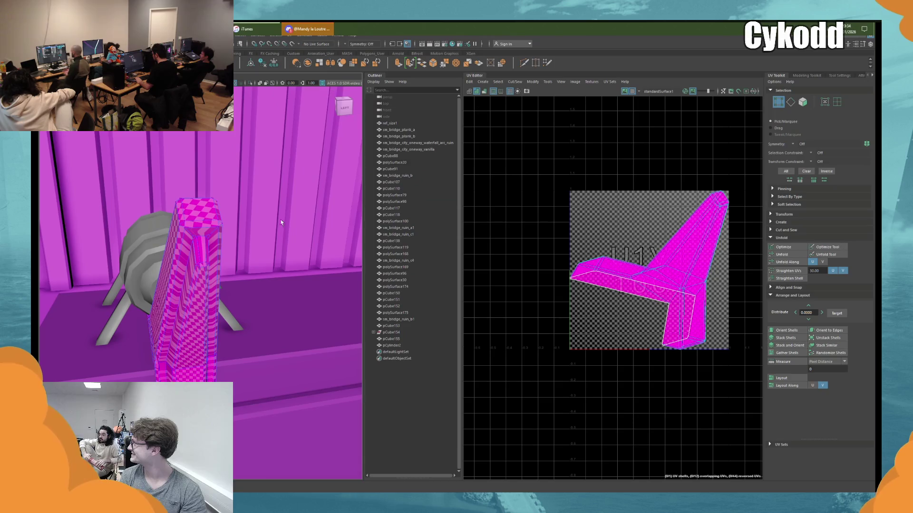
pyautogui.scroll(2, 225, 207)
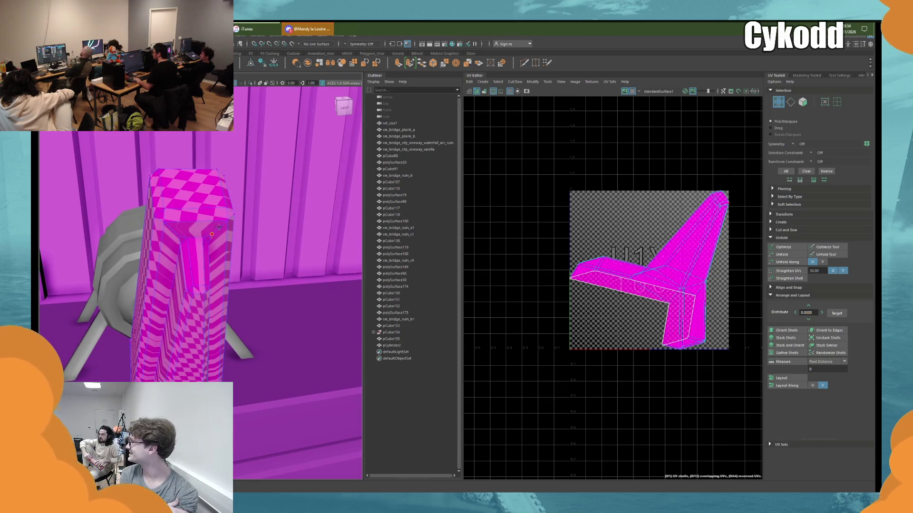
pyautogui.hotkey('ctrl', 'z')
pyautogui.scroll(6, 209, 208)
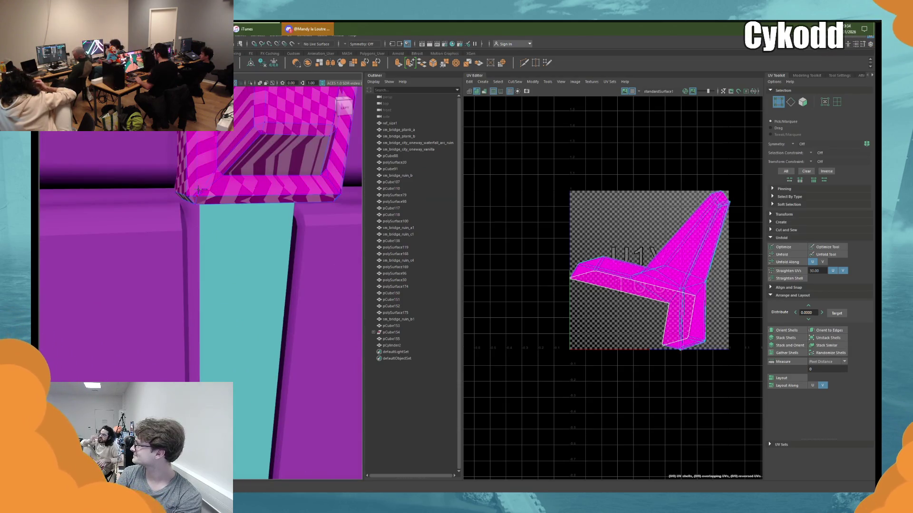
pyautogui.press('f')
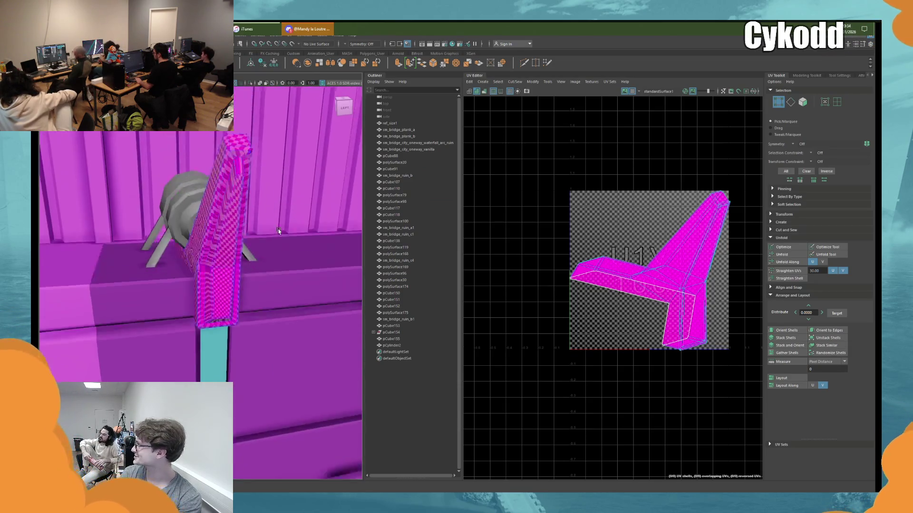
# - Select the pillar's tip and lower vertices, then leave vertex editing
pyautogui.moveTo(239, 214); pyautogui.dragTo(250, 202, button='right')
pyautogui.moveTo(249, 205)
pyautogui.keyDown('alt'); pyautogui.mouseDown()
pyautogui.moveTo(286, 217)
pyautogui.moveTo(335, 187)
pyautogui.mouseUp(); pyautogui.keyUp('alt')
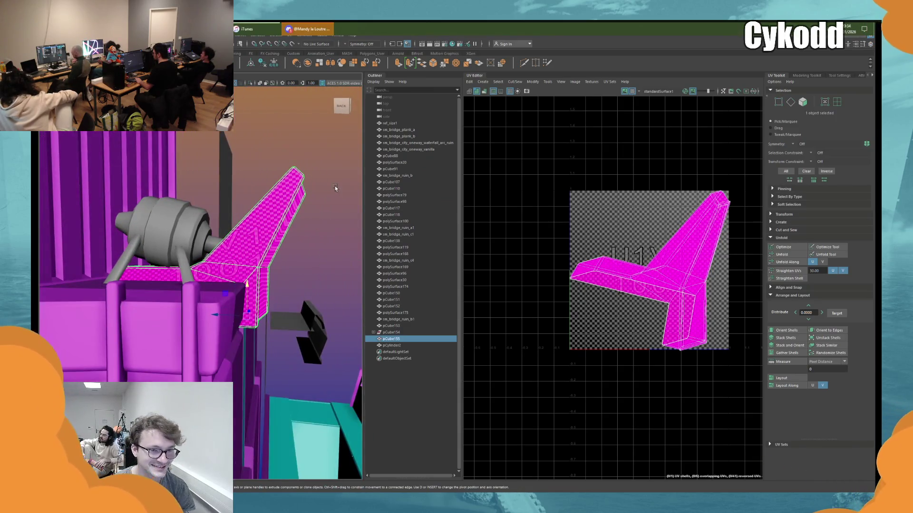
pyautogui.moveTo(334, 186); pyautogui.dragTo(323, 183, button='right')
pyautogui.moveTo(306, 212); pyautogui.dragTo(290, 177)
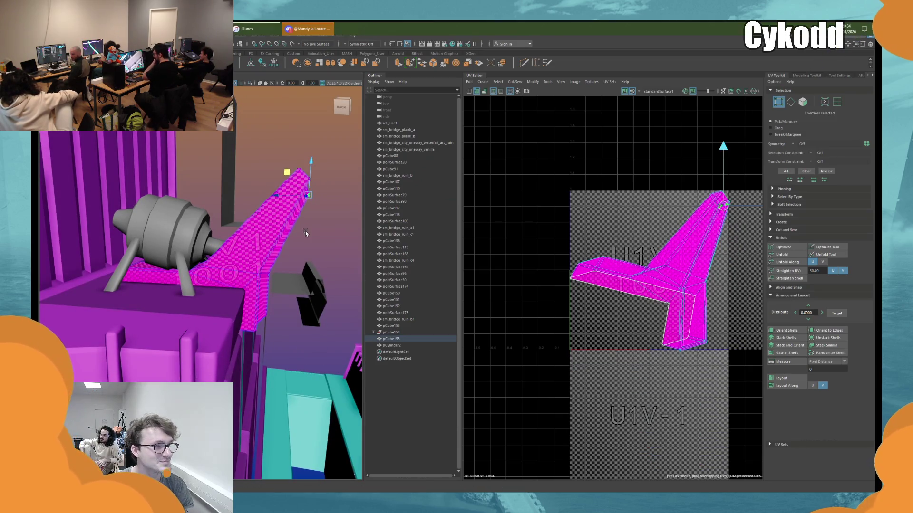
pyautogui.keyDown('alt'); pyautogui.moveTo(306, 233); pyautogui.dragTo(307, 222); pyautogui.keyUp('alt')
pyautogui.moveTo(265, 329); pyautogui.dragTo(266, 328)
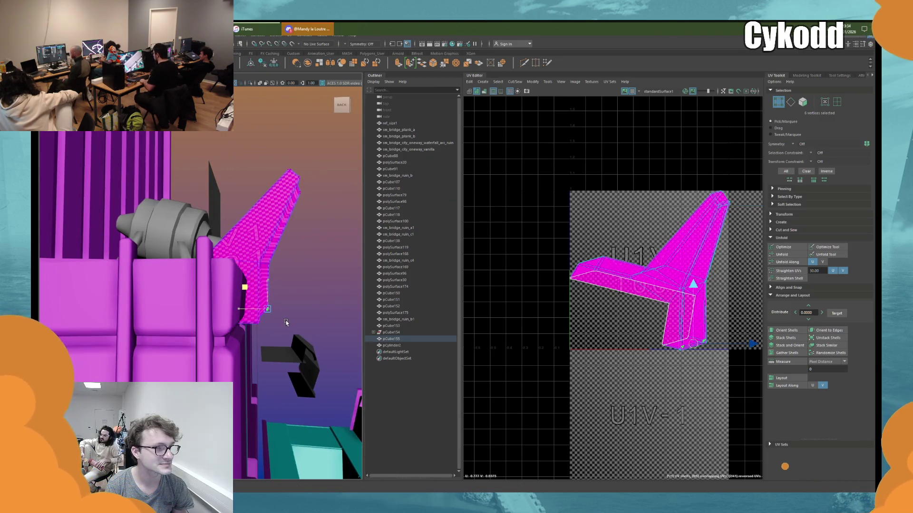
pyautogui.moveTo(300, 233); pyautogui.dragTo(285, 216, button='right')
pyautogui.moveTo(285, 216)
pyautogui.keyDown('alt'); pyautogui.mouseDown()
pyautogui.moveTo(299, 249)
pyautogui.moveTo(330, 182)
pyautogui.moveTo(224, 278)
pyautogui.moveTo(266, 236)
pyautogui.mouseUp(); pyautogui.keyUp('alt')
pyautogui.click(300, 250)
pyautogui.click(330, 181)
# - Select a loop of eight faces on the pillar, then return to object mode
pyautogui.click(223, 279)
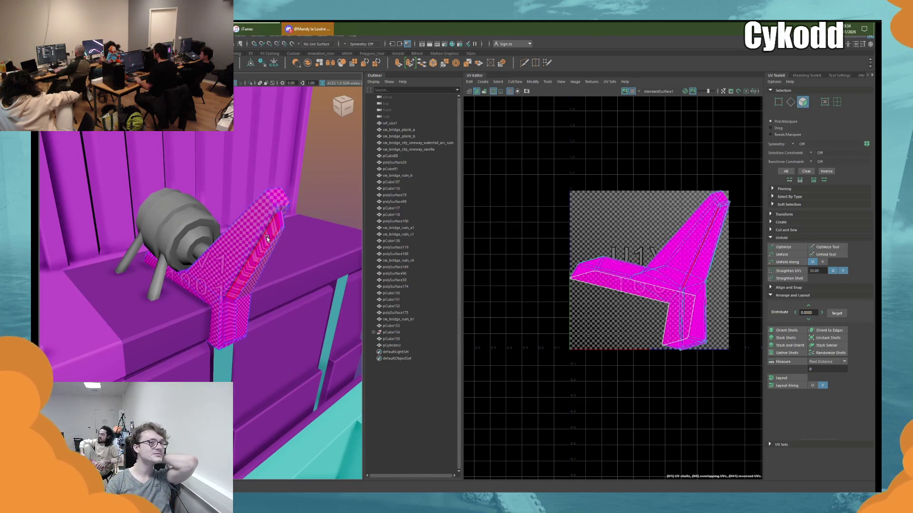
pyautogui.scroll(5, 240, 295)
pyautogui.moveTo(240, 295)
pyautogui.keyDown('alt'); pyautogui.mouseDown()
pyautogui.moveTo(223, 235)
pyautogui.moveTo(186, 265)
pyautogui.moveTo(171, 248)
pyautogui.moveTo(245, 276)
pyautogui.moveTo(215, 295)
pyautogui.mouseUp(); pyautogui.keyUp('alt')
pyautogui.click(223, 235)
pyautogui.doubleClick(171, 248)
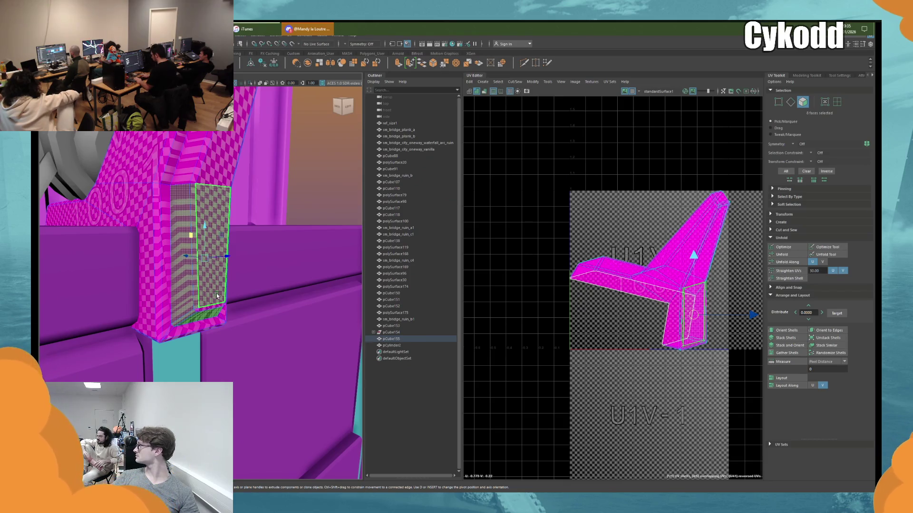
pyautogui.scroll(-3, 217, 295)
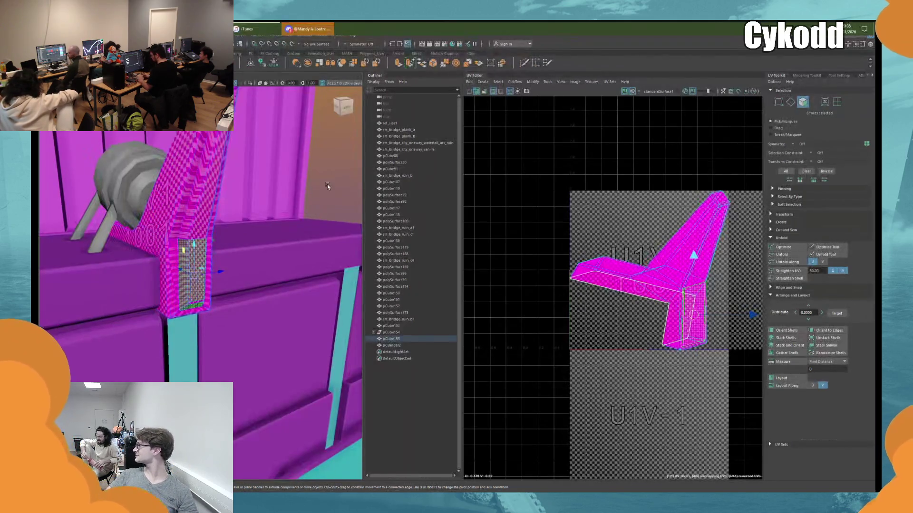
pyautogui.press('F8')
pyautogui.click(328, 200)
pyautogui.keyDown('alt'); pyautogui.moveTo(327, 201); pyautogui.dragTo(302, 208); pyautogui.keyUp('alt')
# - Bevel the edge loop along the bent bracket with fraction 0.5 and 1 segment
pyautogui.click(217, 205)
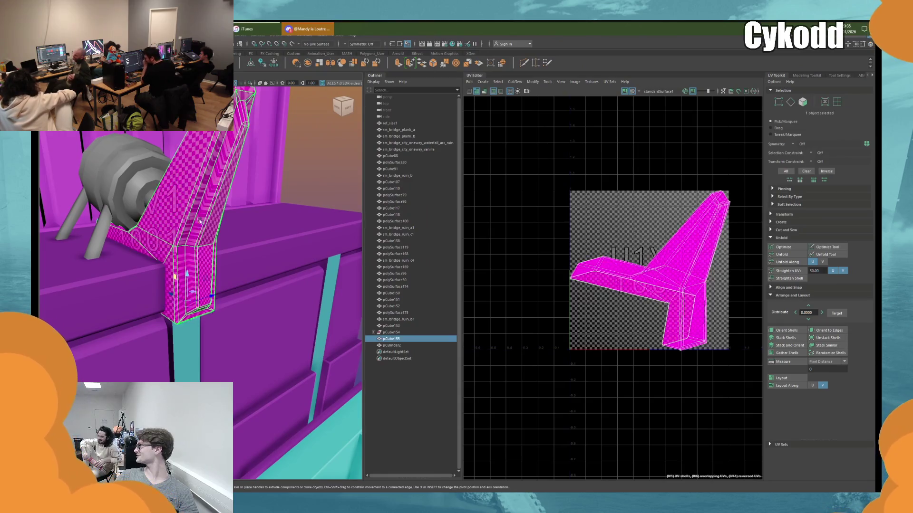
pyautogui.keyDown('alt'); pyautogui.moveTo(216, 204); pyautogui.dragTo(285, 152); pyautogui.keyUp('alt')
pyautogui.moveTo(285, 152); pyautogui.dragTo(230, 230, button='right')
pyautogui.click(230, 236)
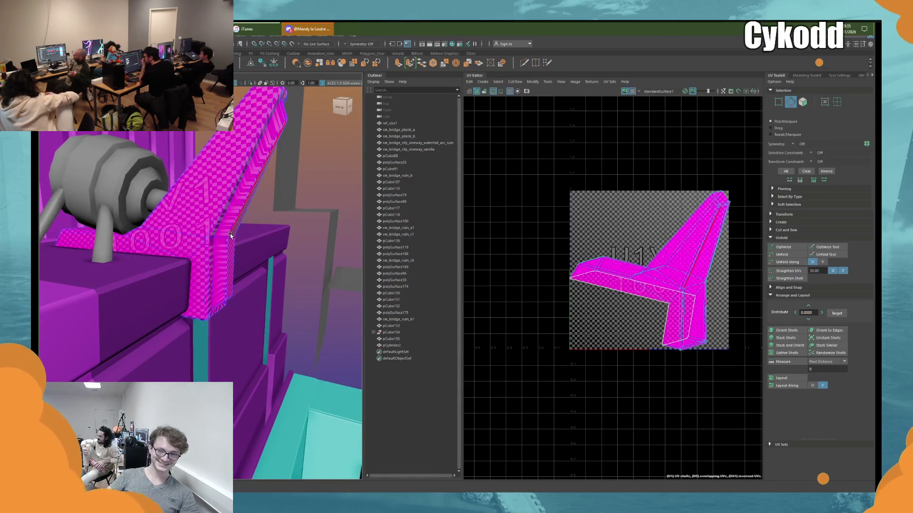
pyautogui.doubleClick(186, 237)
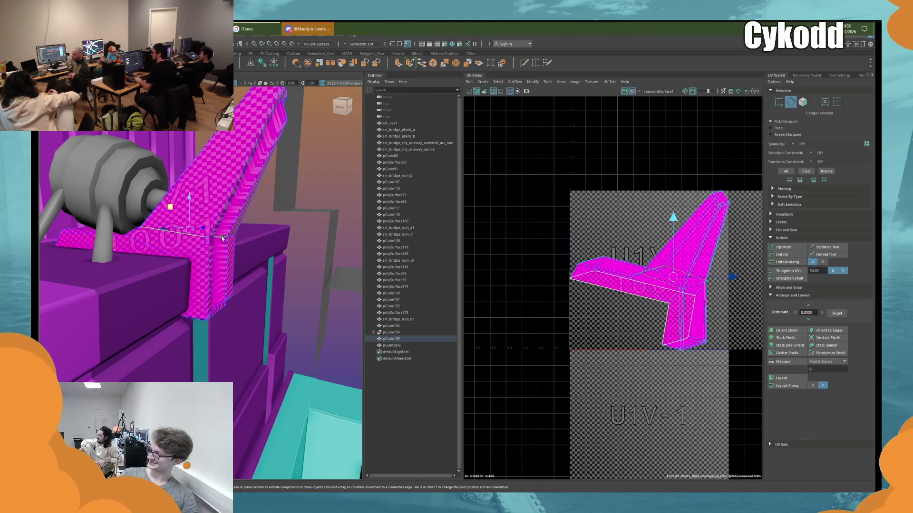
pyautogui.scroll(3, 223, 240)
pyautogui.moveTo(225, 243)
pyautogui.keyDown('alt'); pyautogui.mouseDown()
pyautogui.moveTo(143, 255)
pyautogui.moveTo(249, 244)
pyautogui.mouseUp(); pyautogui.keyUp('alt')
pyautogui.hotkey('ctrl', 'b')
pyautogui.keyDown('alt'); pyautogui.moveTo(227, 232); pyautogui.dragTo(257, 224); pyautogui.keyUp('alt')
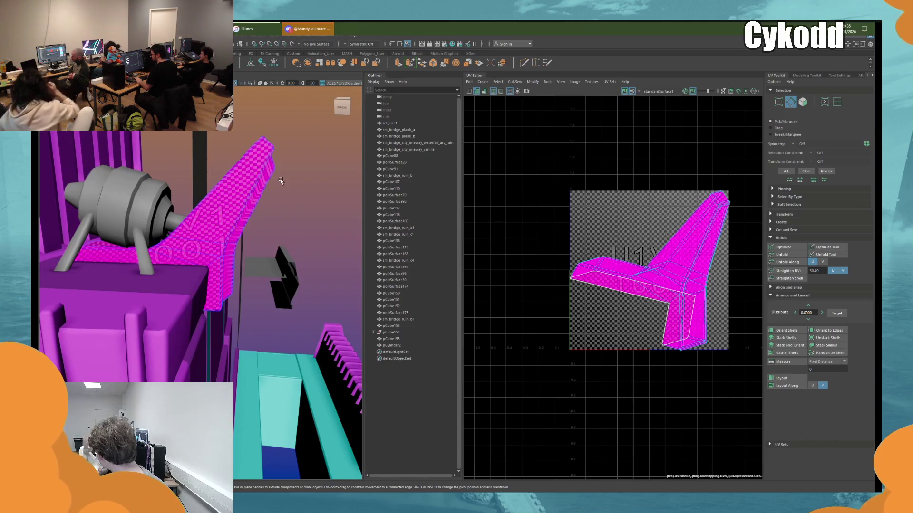
pyautogui.press('F8')
pyautogui.click(483, 82)
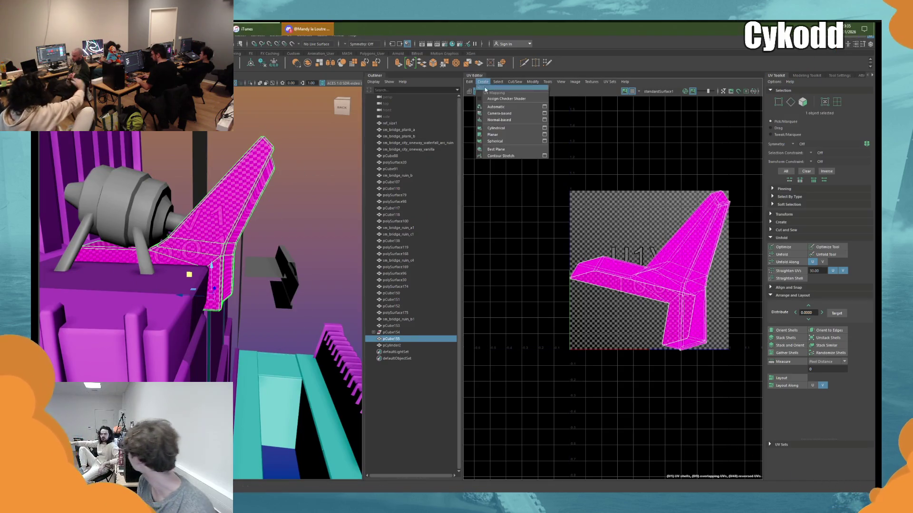
# - Planar-project the bent bracket's UVs
pyautogui.click(504, 135)
pyautogui.click(319, 151)
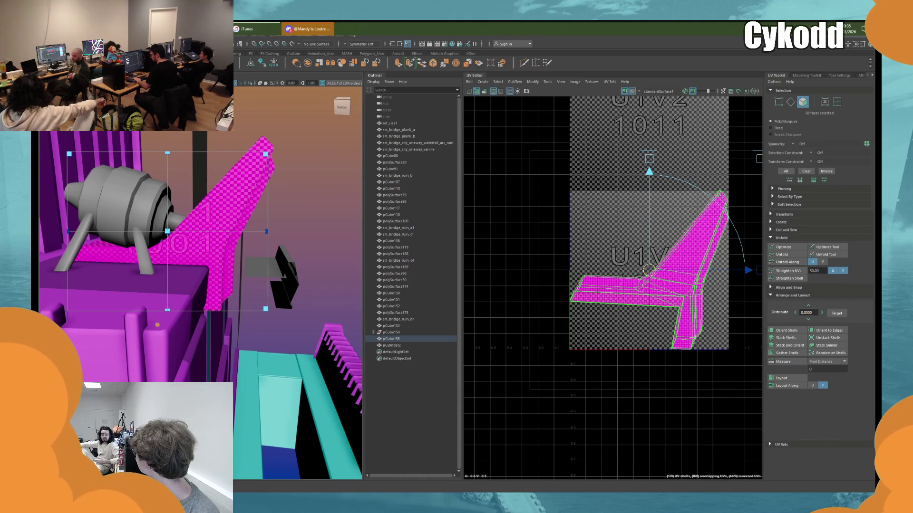
pyautogui.keyDown('alt'); pyautogui.moveTo(191, 214); pyautogui.dragTo(228, 176); pyautogui.keyUp('alt')
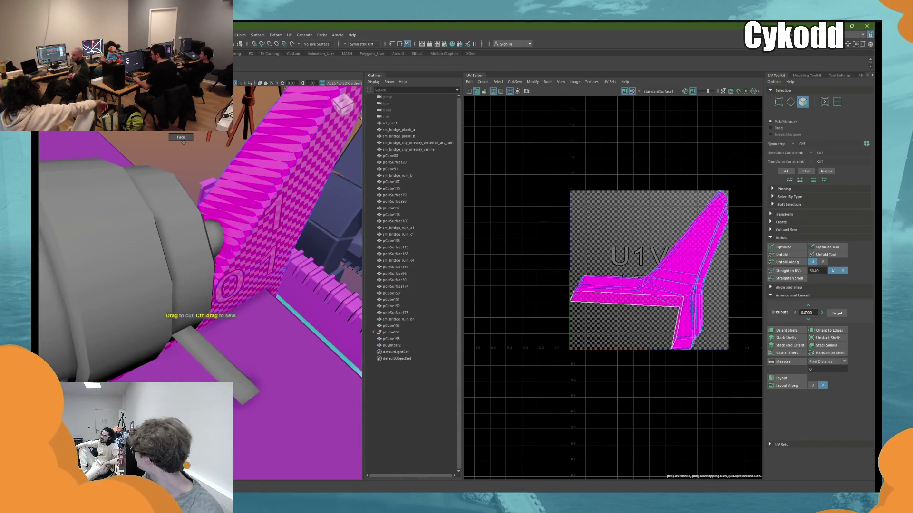
pyautogui.press('F10')
pyautogui.moveTo(183, 141)
pyautogui.keyDown('alt'); pyautogui.mouseDown()
pyautogui.moveTo(234, 195)
pyautogui.moveTo(229, 256)
pyautogui.mouseUp(); pyautogui.keyUp('alt')
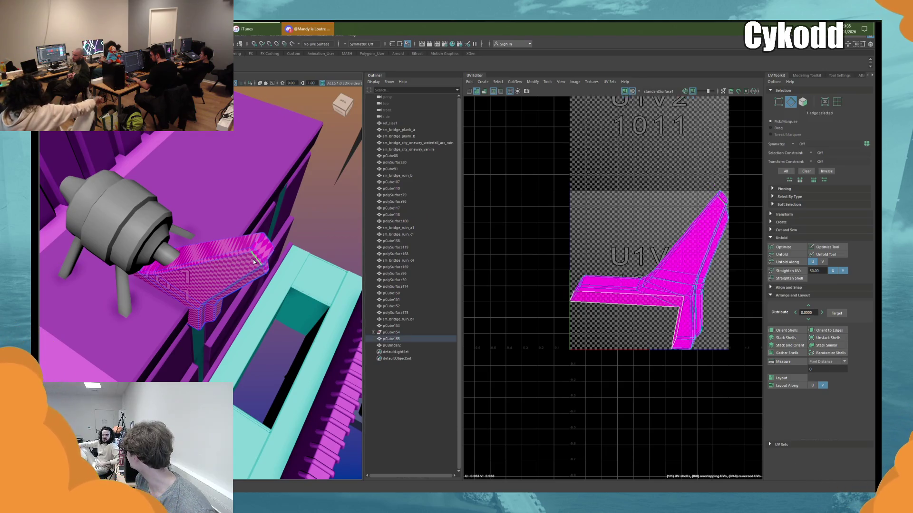
# - Cut UV seams along the bracket's top and side edges
pyautogui.click(236, 242)
pyautogui.moveTo(237, 241)
pyautogui.keyDown('alt'); pyautogui.mouseDown()
pyautogui.moveTo(251, 225)
pyautogui.moveTo(138, 279)
pyautogui.mouseUp(); pyautogui.keyUp('alt')
pyautogui.click(200, 247)
pyautogui.click(181, 257)
pyautogui.keyDown('alt'); pyautogui.moveTo(166, 211); pyautogui.dragTo(199, 222); pyautogui.keyUp('alt')
pyautogui.click(205, 256)
pyautogui.keyDown('alt'); pyautogui.moveTo(205, 256); pyautogui.dragTo(195, 247); pyautogui.keyUp('alt')
pyautogui.click(207, 183)
pyautogui.keyDown('alt'); pyautogui.moveTo(207, 182); pyautogui.dragTo(206, 192); pyautogui.keyUp('alt')
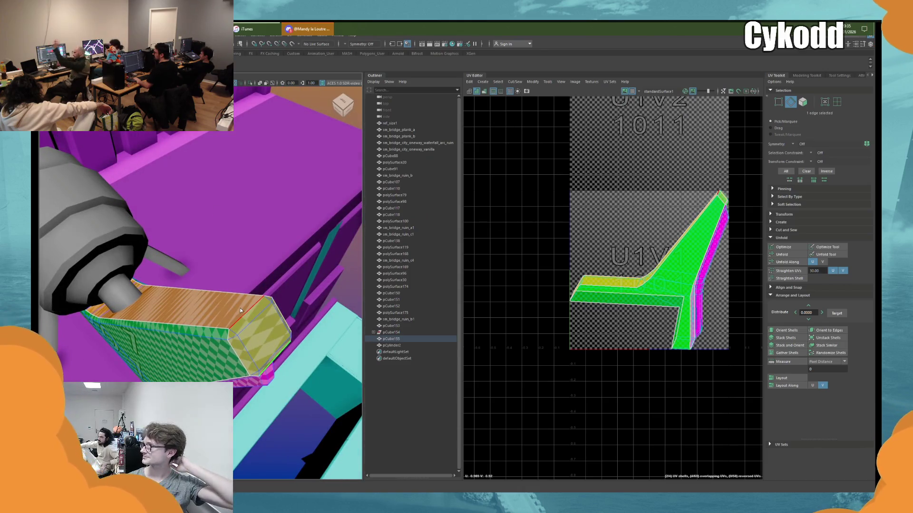
pyautogui.moveTo(240, 310)
pyautogui.keyDown('alt'); pyautogui.mouseDown()
pyautogui.moveTo(198, 302)
pyautogui.moveTo(205, 267)
pyautogui.moveTo(233, 275)
pyautogui.moveTo(156, 335)
pyautogui.moveTo(222, 283)
pyautogui.mouseUp(); pyautogui.keyUp('alt')
pyautogui.click(837, 102)
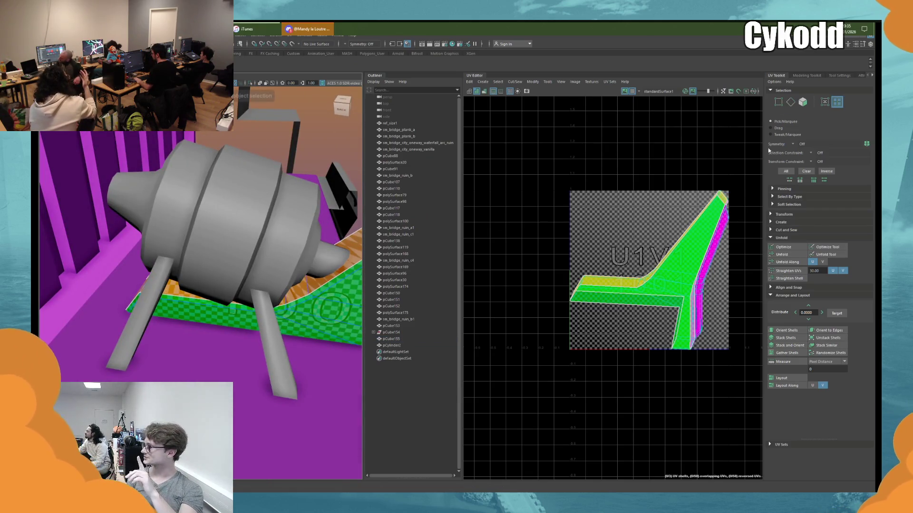
# - Unfold, orient and lay out the bracket's three UV shells in the 0–1 tile
pyautogui.moveTo(739, 175); pyautogui.dragTo(576, 387)
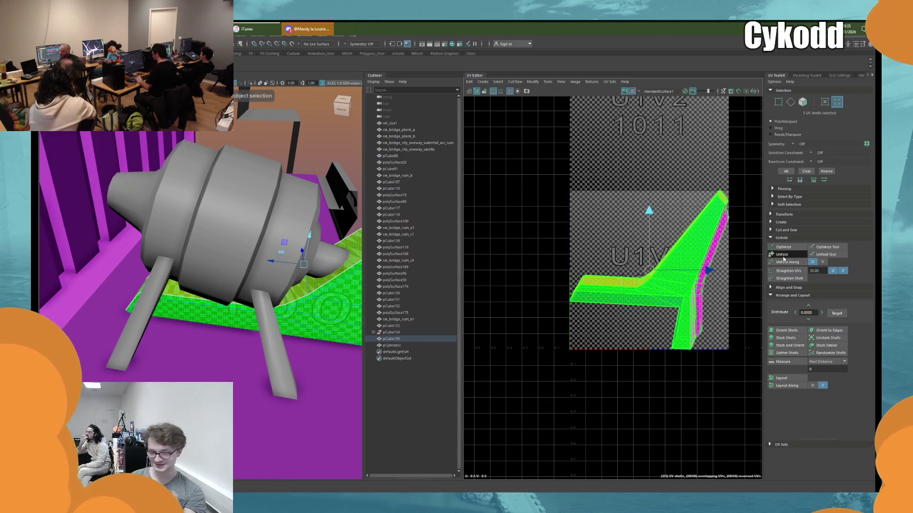
pyautogui.click(783, 257)
pyautogui.click(784, 332)
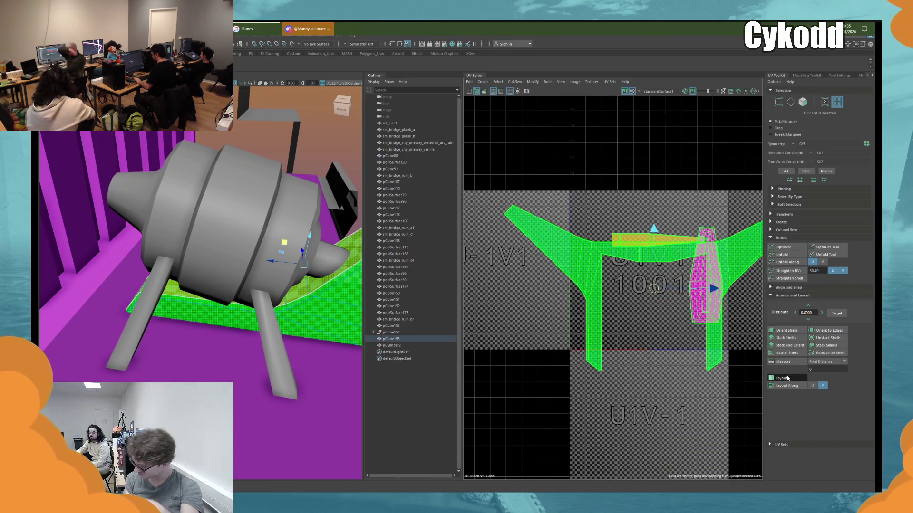
pyautogui.click(787, 378)
# - Cut a seam along the bracket's side edge, producing two new UV shells
pyautogui.moveTo(305, 295)
pyautogui.keyDown('alt'); pyautogui.mouseDown()
pyautogui.moveTo(266, 304)
pyautogui.moveTo(238, 285)
pyautogui.moveTo(266, 286)
pyautogui.moveTo(257, 280)
pyautogui.mouseUp(); pyautogui.keyUp('alt')
pyautogui.scroll(5, 281, 298)
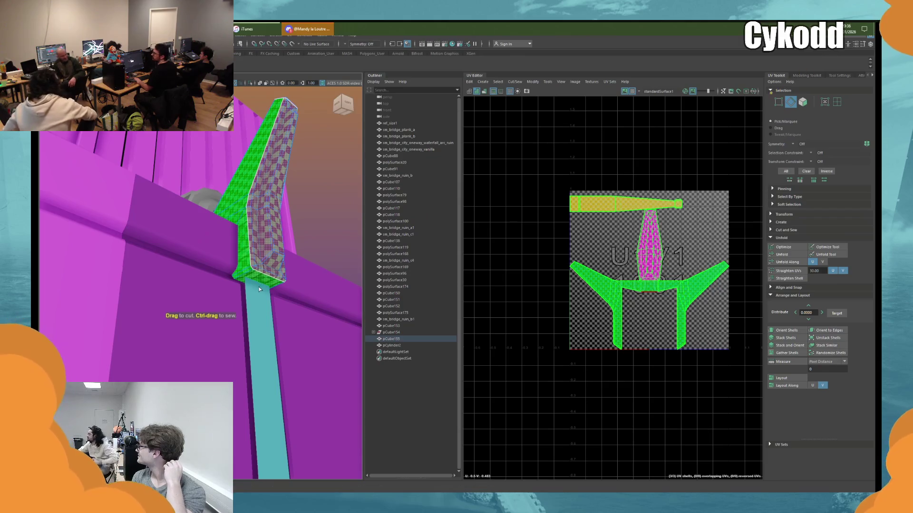
pyautogui.click(249, 276)
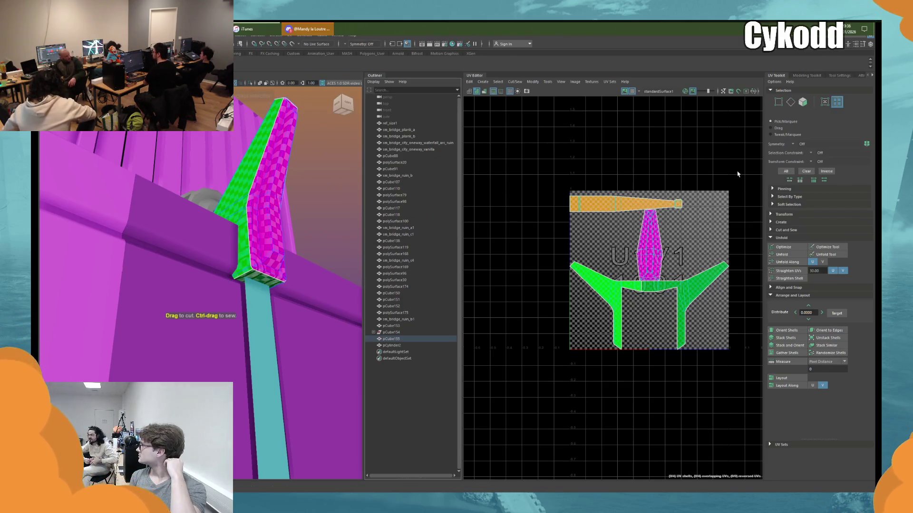
pyautogui.moveTo(735, 308); pyautogui.dragTo(567, 281)
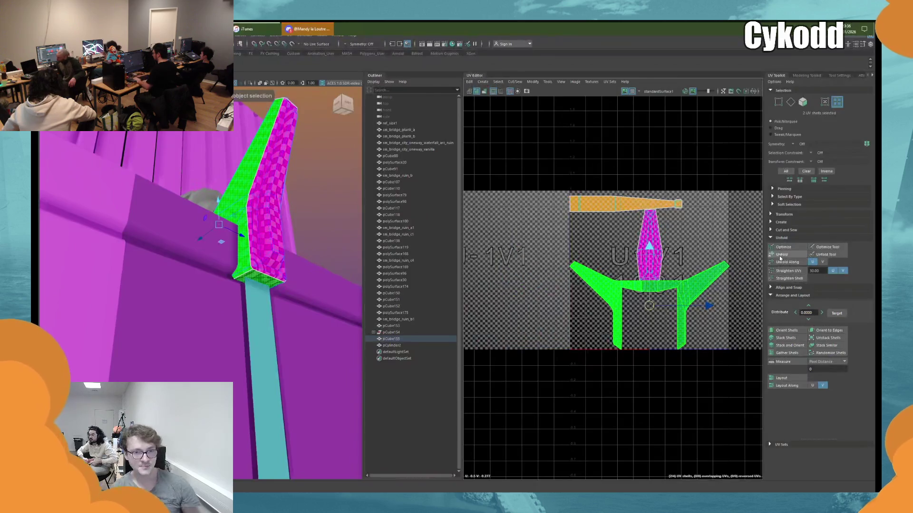
# - Lay out the bracket and pulley cylinder UVs together in the 0–1 square
pyautogui.keyDown('alt'); pyautogui.moveTo(295, 238); pyautogui.dragTo(283, 176); pyautogui.keyUp('alt')
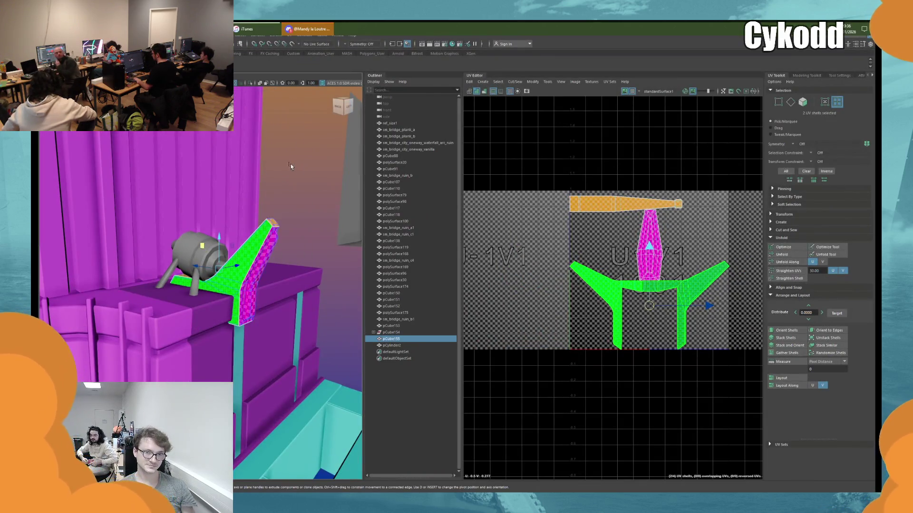
pyautogui.keyDown('shift'); pyautogui.click(207, 238); pyautogui.keyUp('shift')
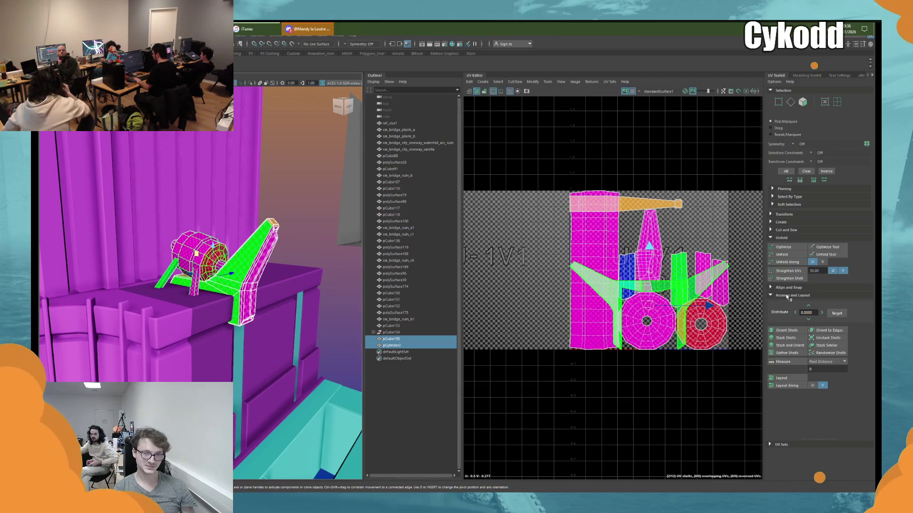
pyautogui.click(781, 377)
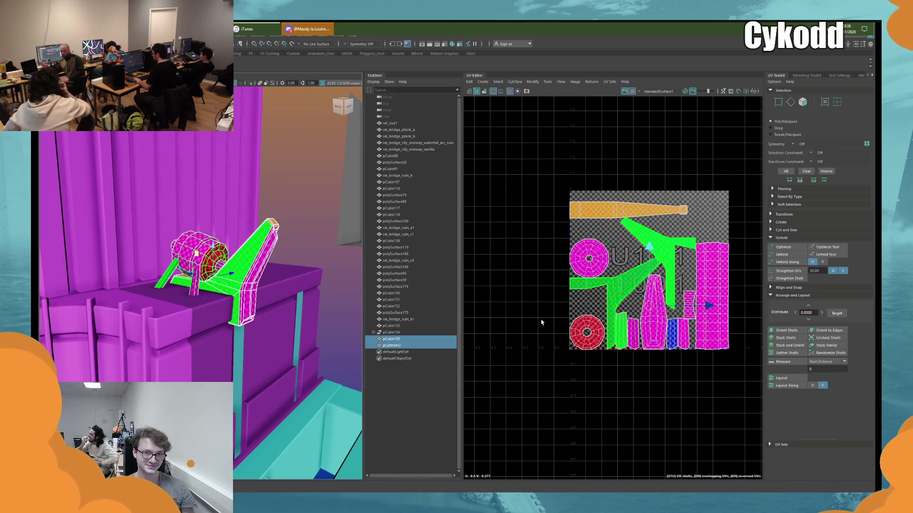
pyautogui.click(285, 238)
pyautogui.click(246, 276)
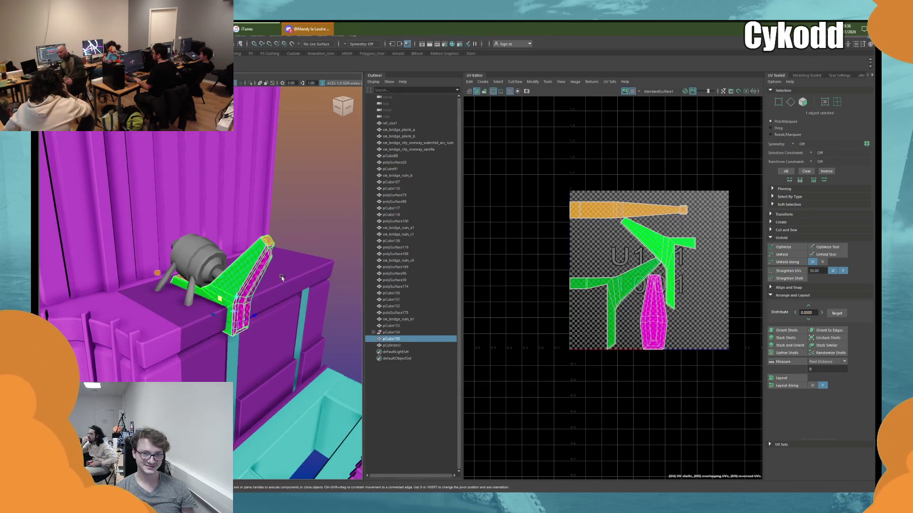
# - Combine the bent bracket and pulley cylinder into one mesh
pyautogui.keyDown('alt'); pyautogui.moveTo(246, 277); pyautogui.dragTo(183, 254); pyautogui.keyUp('alt')
pyautogui.keyDown('shift'); pyautogui.click(183, 254); pyautogui.keyUp('shift')
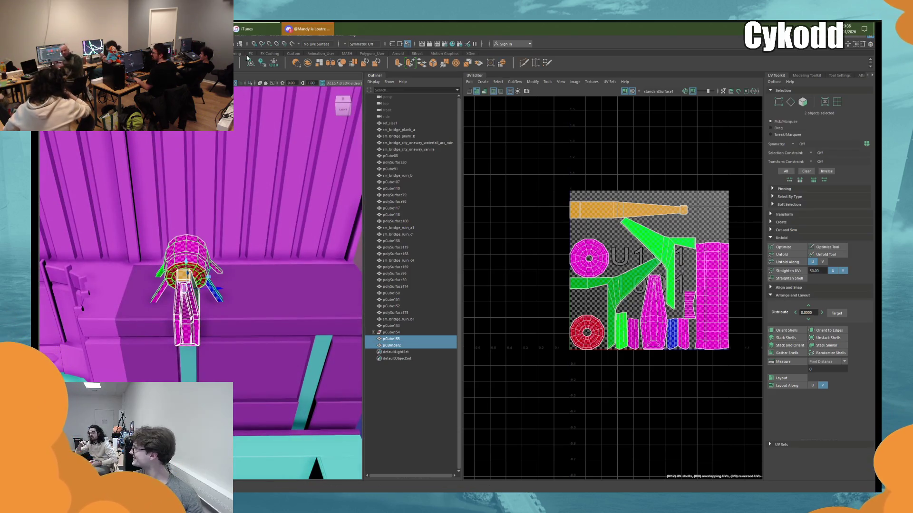
pyautogui.click(309, 64)
# - Place a copy of the device further along the housing and frame it
pyautogui.moveTo(210, 295)
pyautogui.keyDown('shift'); pyautogui.mouseDown()
pyautogui.moveTo(290, 292)
pyautogui.moveTo(248, 304)
pyautogui.moveTo(217, 298)
pyautogui.moveTo(228, 305)
pyautogui.moveTo(207, 290)
pyautogui.moveTo(212, 274)
pyautogui.mouseUp(); pyautogui.keyUp('shift')
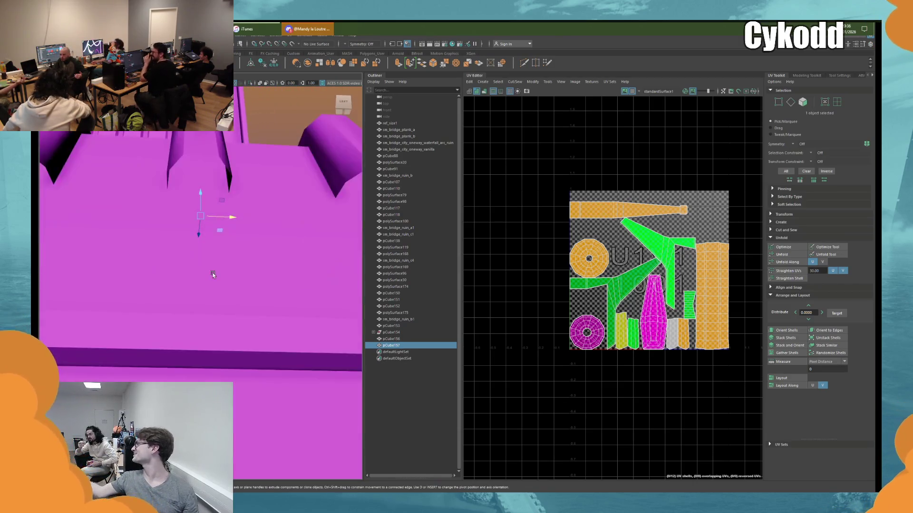
pyautogui.press('[')
pyautogui.press(']')
pyautogui.press('[')
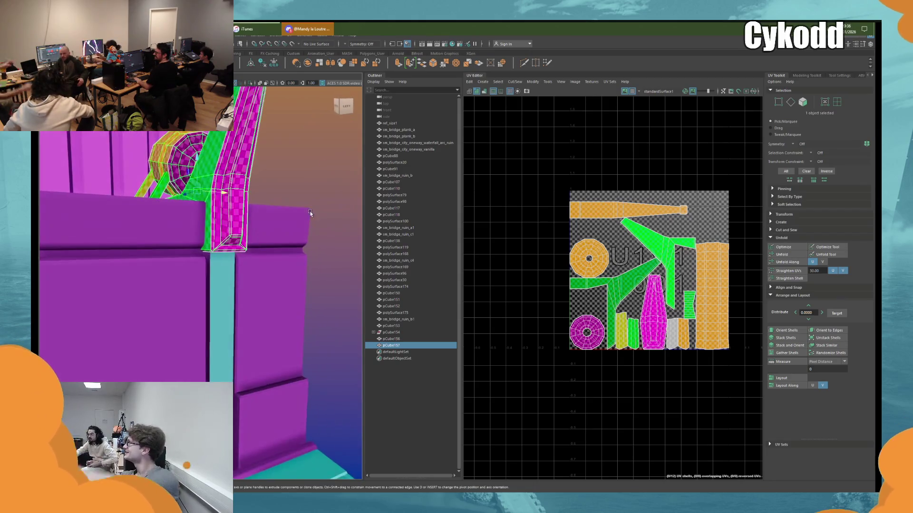
pyautogui.click(310, 213)
pyautogui.press('[')
pyautogui.press('[')
pyautogui.press('[')
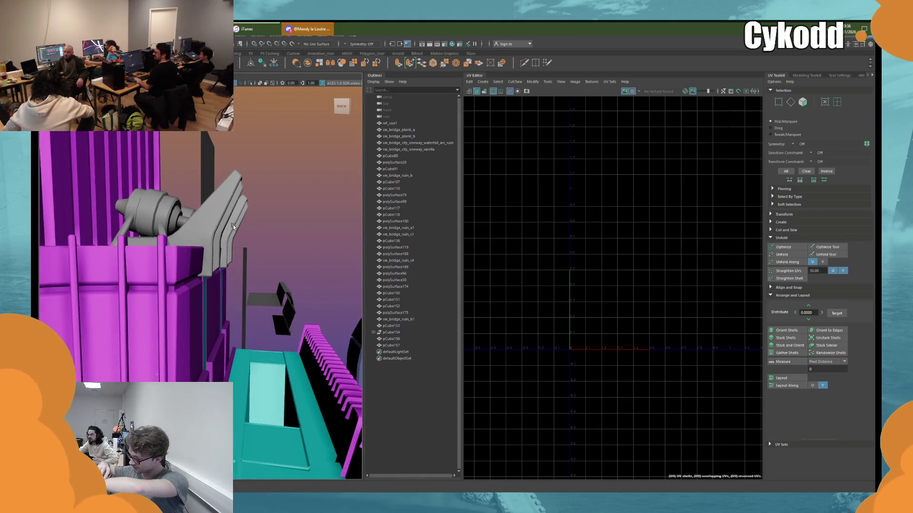
pyautogui.click(216, 225)
pyautogui.click(270, 222)
pyautogui.press('[')
pyautogui.press('[')
pyautogui.press('[')
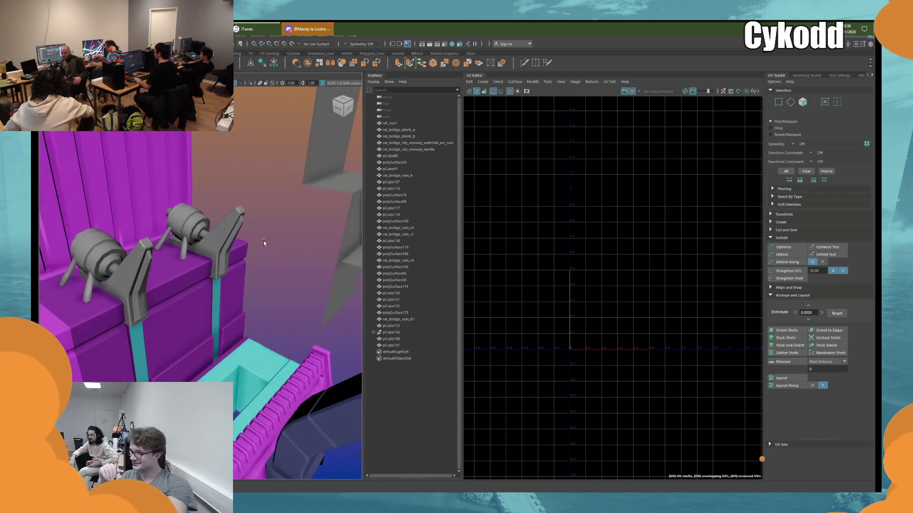
# - Select both the copied and original devices and check the mesh display options
pyautogui.scroll(3, 233, 246)
pyautogui.click(267, 187)
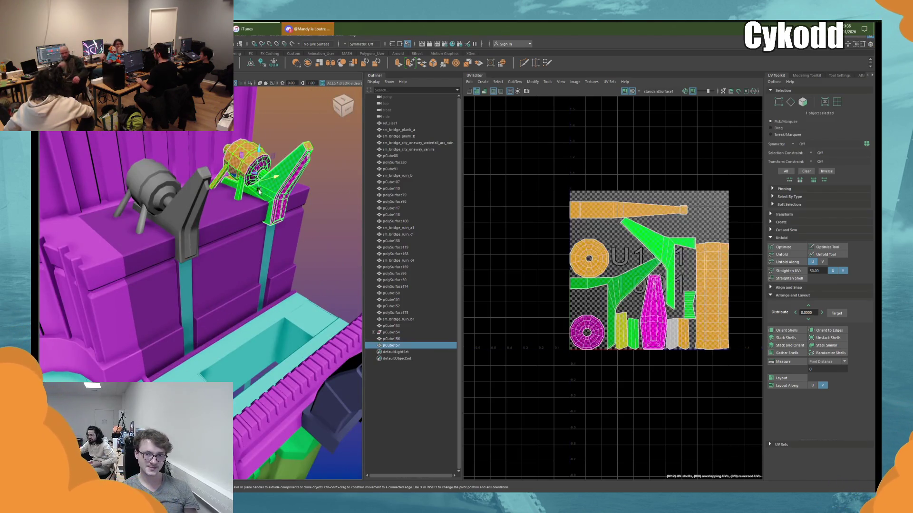
pyautogui.keyDown('shift'); pyautogui.click(170, 215); pyautogui.keyUp('shift')
pyautogui.scroll(2, 195, 212)
pyautogui.press('w')
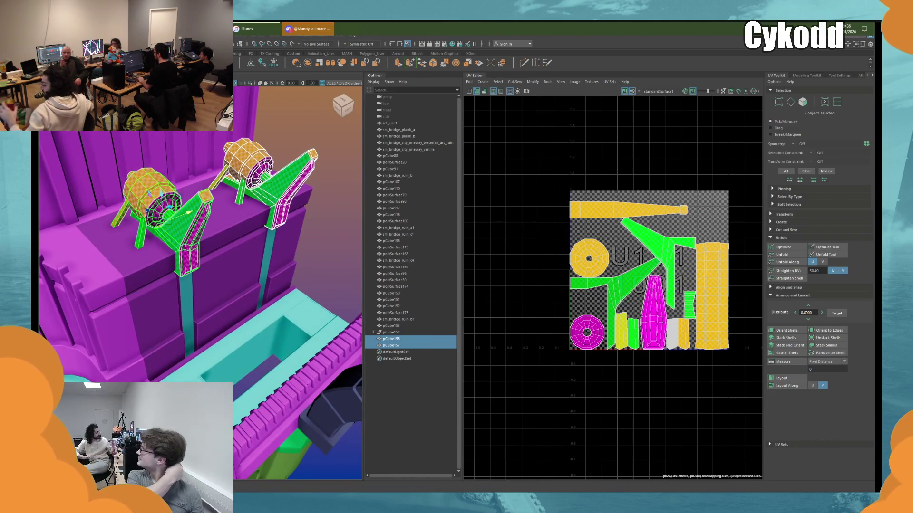
pyautogui.click(221, 36)
pyautogui.click(275, 127)
pyautogui.scroll(-2, 275, 127)
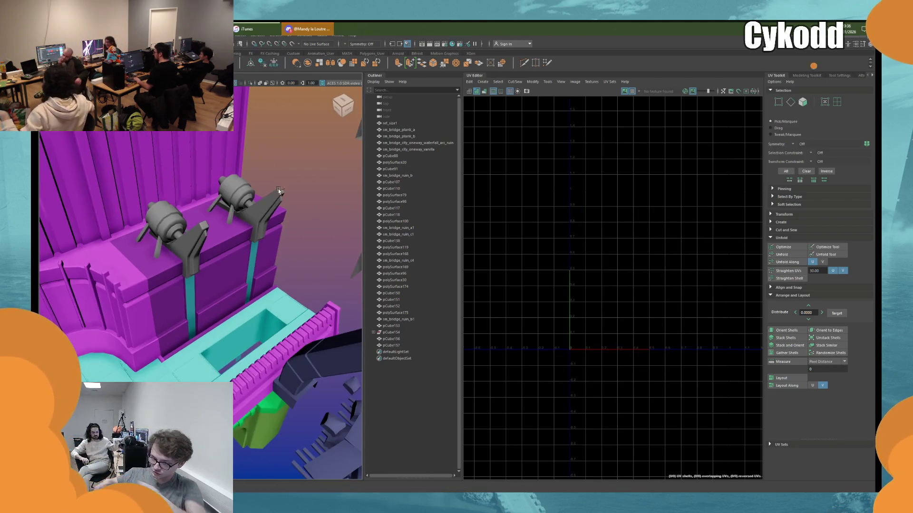
# - Select the grey machine prop pCube157 to load its UVs in the UV Editor
pyautogui.moveTo(225, 222)
pyautogui.keyDown('alt'); pyautogui.mouseDown()
pyautogui.moveTo(255, 224)
pyautogui.moveTo(223, 221)
pyautogui.mouseUp(); pyautogui.keyUp('alt')
pyautogui.scroll(5, 258, 256)
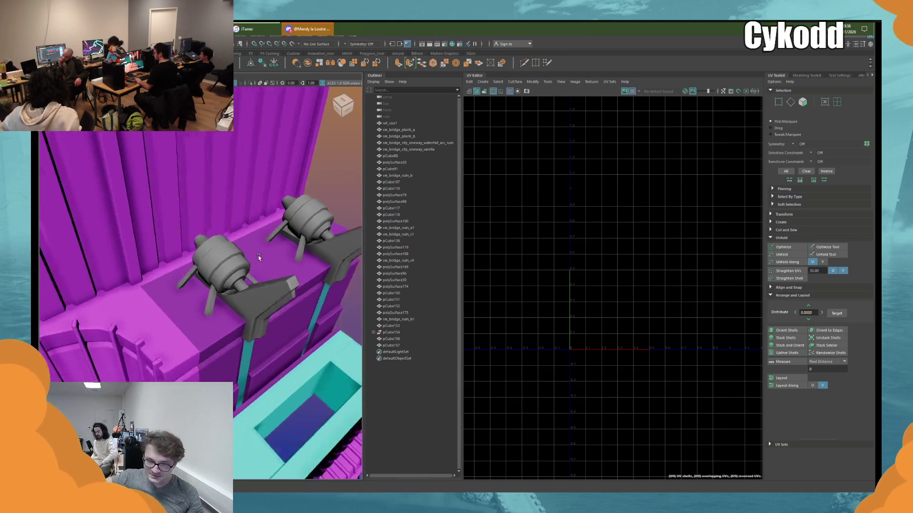
pyautogui.moveTo(258, 262)
pyautogui.keyDown('alt'); pyautogui.mouseDown()
pyautogui.moveTo(236, 246)
pyautogui.moveTo(235, 271)
pyautogui.mouseUp(); pyautogui.keyUp('alt')
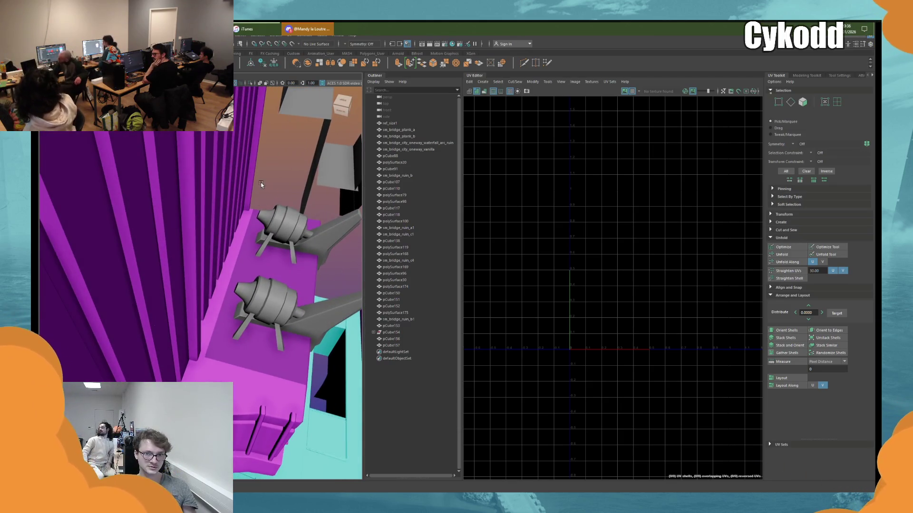
pyautogui.click(269, 218)
pyautogui.click(271, 173)
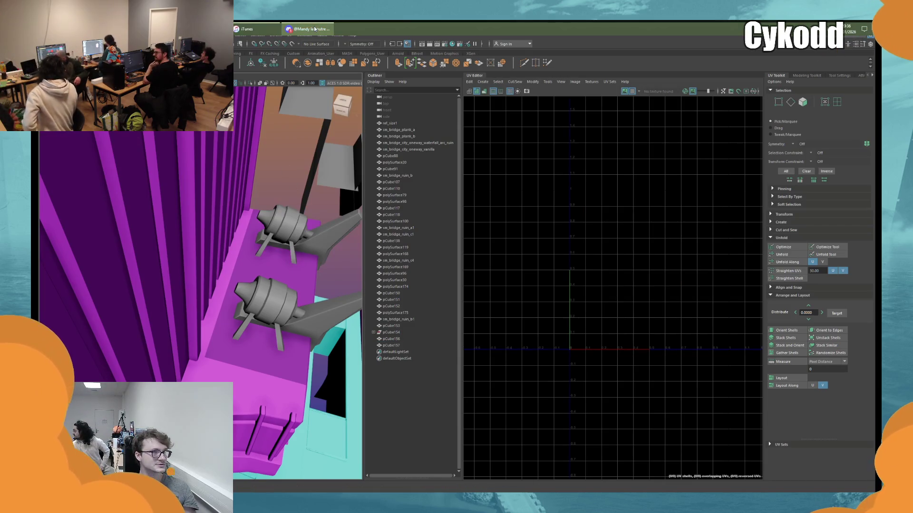
pyautogui.click(273, 212)
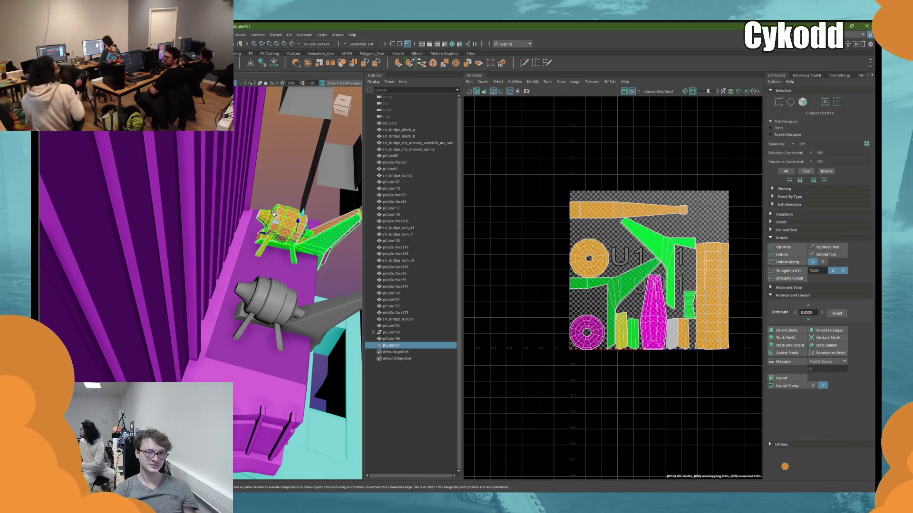
# - Select the edge loop around the machine's nose and extrude it
pyautogui.press('f')
pyautogui.keyDown('alt'); pyautogui.moveTo(271, 186); pyautogui.dragTo(135, 210); pyautogui.keyUp('alt')
pyautogui.scroll(5, 142, 207)
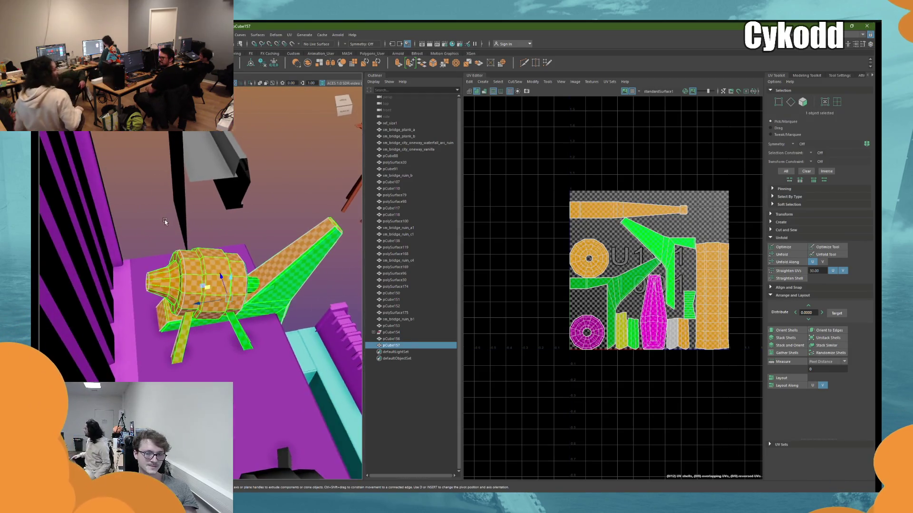
pyautogui.moveTo(154, 203); pyautogui.dragTo(153, 186, button='right')
pyautogui.doubleClick(154, 278)
pyautogui.moveTo(154, 278)
pyautogui.keyDown('alt'); pyautogui.mouseDown()
pyautogui.moveTo(170, 273)
pyautogui.moveTo(227, 309)
pyautogui.moveTo(254, 186)
pyautogui.mouseUp(); pyautogui.keyUp('alt')
pyautogui.hotkey('ctrl', 'e')
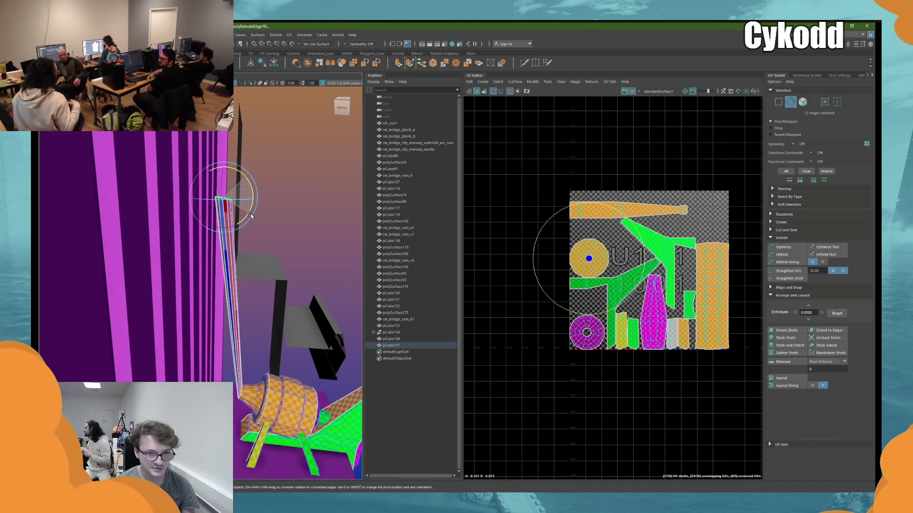
pyautogui.press('r')
pyautogui.press('w')
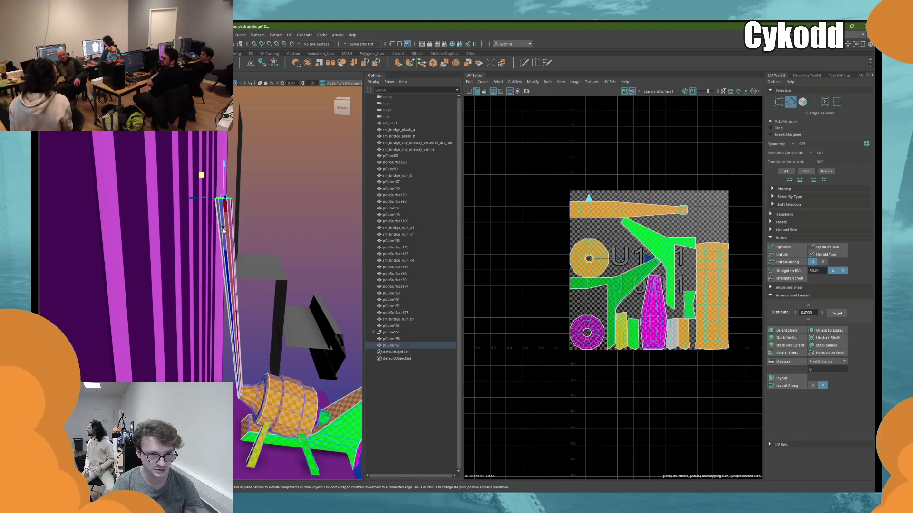
# - Extrude a second section from the edges and raise it up along the purple wall
pyautogui.moveTo(225, 208)
pyautogui.keyDown('alt'); pyautogui.mouseDown()
pyautogui.moveTo(258, 181)
pyautogui.moveTo(261, 261)
pyautogui.moveTo(218, 264)
pyautogui.moveTo(260, 204)
pyautogui.moveTo(267, 248)
pyautogui.moveTo(256, 247)
pyautogui.moveTo(271, 265)
pyautogui.moveTo(265, 251)
pyautogui.mouseUp(); pyautogui.keyUp('alt')
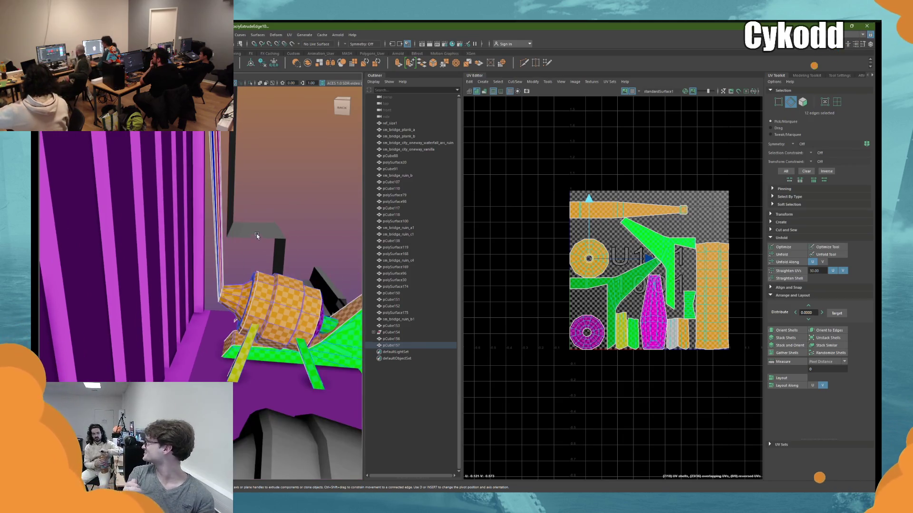
pyautogui.keyDown('alt'); pyautogui.moveTo(236, 295); pyautogui.dragTo(252, 157, button='right'); pyautogui.keyUp('alt')
pyautogui.keyDown('alt'); pyautogui.moveTo(252, 158); pyautogui.dragTo(237, 175); pyautogui.keyUp('alt')
pyautogui.keyDown('alt'); pyautogui.moveTo(235, 256); pyautogui.dragTo(234, 236, button='right'); pyautogui.keyUp('alt')
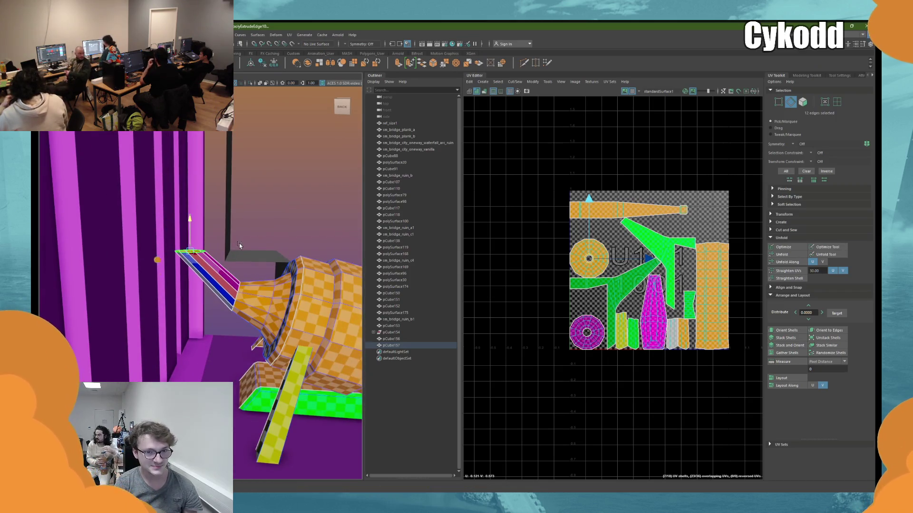
pyautogui.hotkey('ctrl', 'e')
pyautogui.moveTo(189, 214); pyautogui.dragTo(190, 156)
pyautogui.moveTo(190, 157)
pyautogui.keyDown('alt'); pyautogui.mouseDown(button='right')
pyautogui.moveTo(243, 230)
pyautogui.moveTo(242, 273)
pyautogui.mouseUp(button='right'); pyautogui.keyUp('alt')
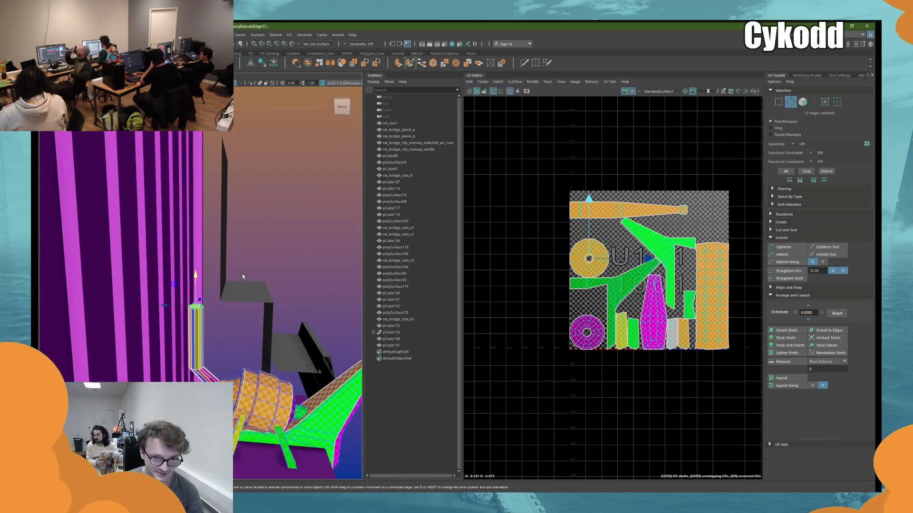
pyautogui.keyDown('alt'); pyautogui.moveTo(242, 273); pyautogui.dragTo(216, 183); pyautogui.keyUp('alt')
pyautogui.keyDown('alt'); pyautogui.moveTo(216, 184); pyautogui.dragTo(219, 277, button='right'); pyautogui.keyUp('alt')
pyautogui.keyDown('alt'); pyautogui.moveTo(219, 277); pyautogui.dragTo(256, 183); pyautogui.keyUp('alt')
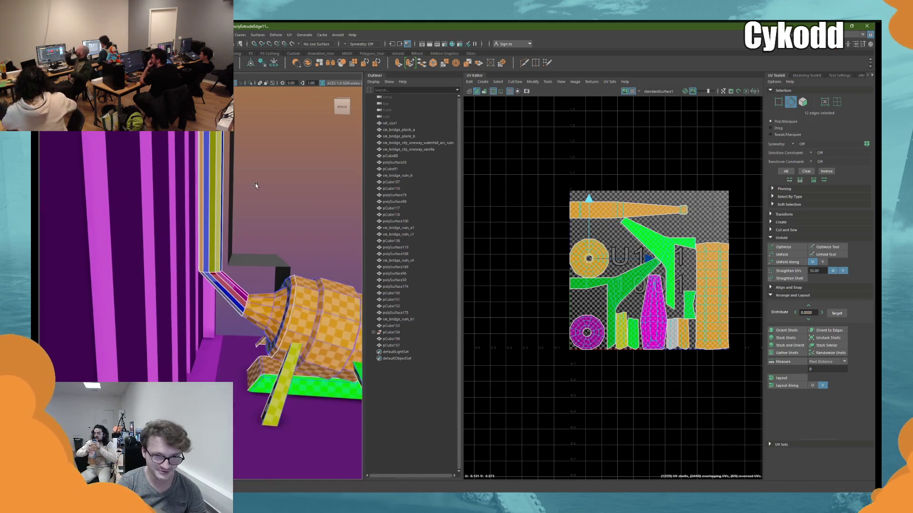
pyautogui.keyDown('alt'); pyautogui.moveTo(276, 241); pyautogui.dragTo(217, 239); pyautogui.keyUp('alt')
# - Select both edge loops and bridge them with 2 divisions into a curved pipe
pyautogui.press('F8')
pyautogui.click(208, 244)
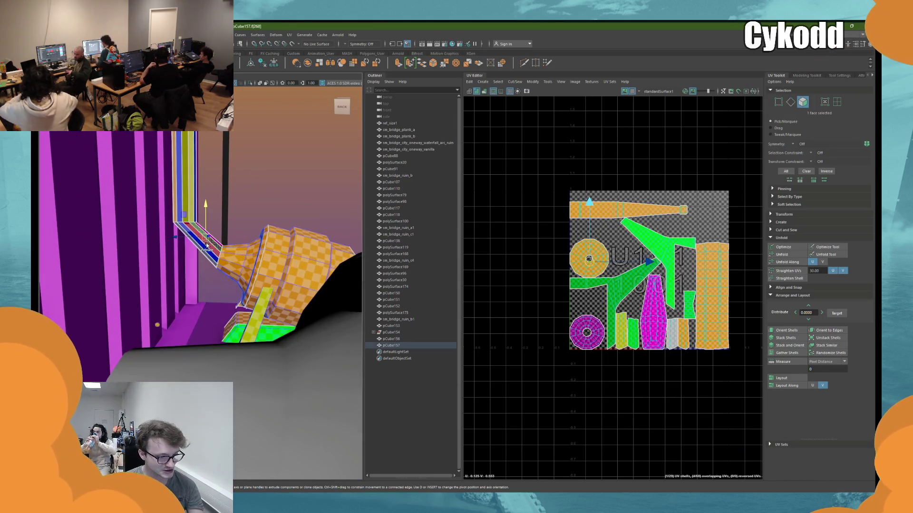
pyautogui.keyDown('shift'); pyautogui.doubleClick(216, 246); pyautogui.keyUp('shift')
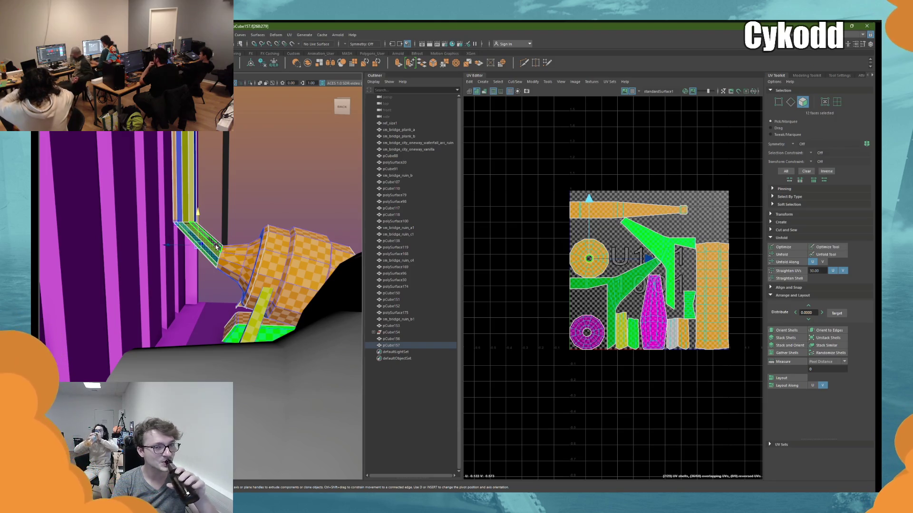
pyautogui.moveTo(261, 201); pyautogui.dragTo(272, 188, button='right')
pyautogui.doubleClick(219, 251)
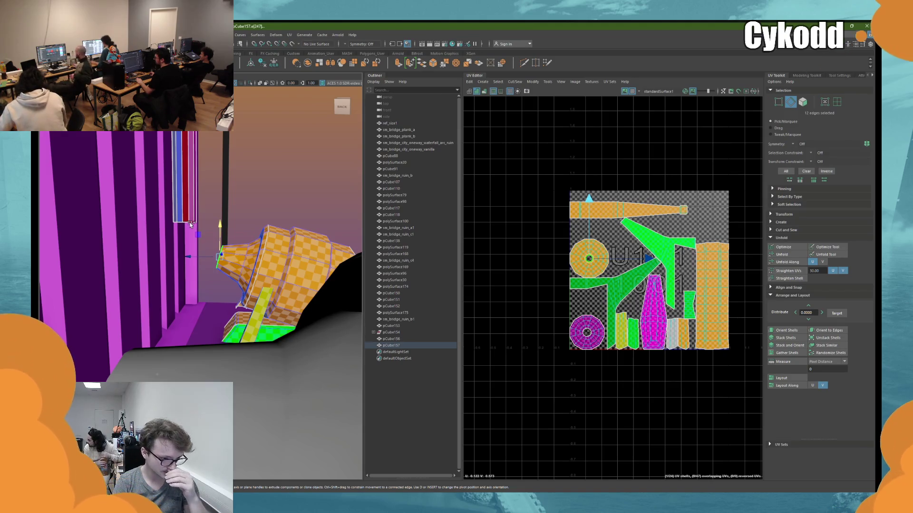
pyautogui.moveTo(230, 195)
pyautogui.keyDown('alt'); pyautogui.mouseDown()
pyautogui.moveTo(261, 175)
pyautogui.moveTo(330, 209)
pyautogui.mouseUp(); pyautogui.keyUp('alt')
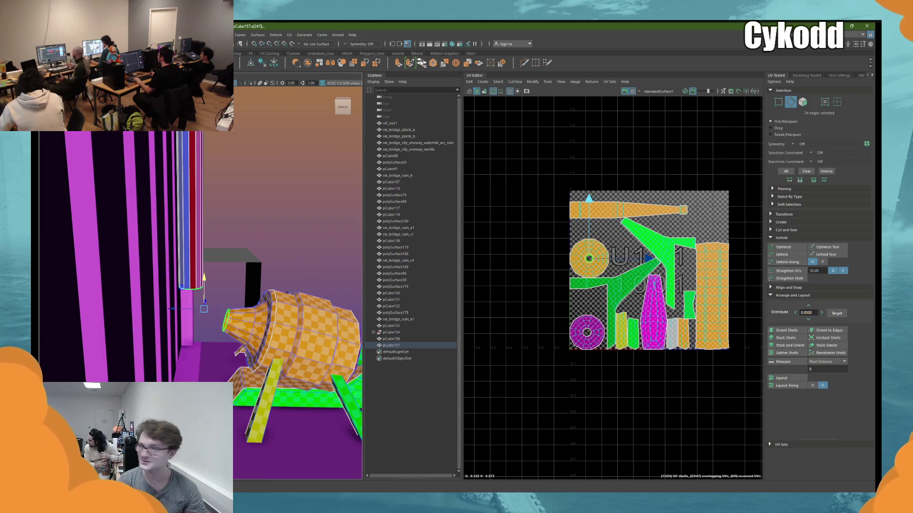
pyautogui.keyDown('shift'); pyautogui.moveTo(342, 204); pyautogui.dragTo(365, 204, button='right'); pyautogui.keyUp('shift')
pyautogui.moveTo(244, 235); pyautogui.dragTo(251, 235)
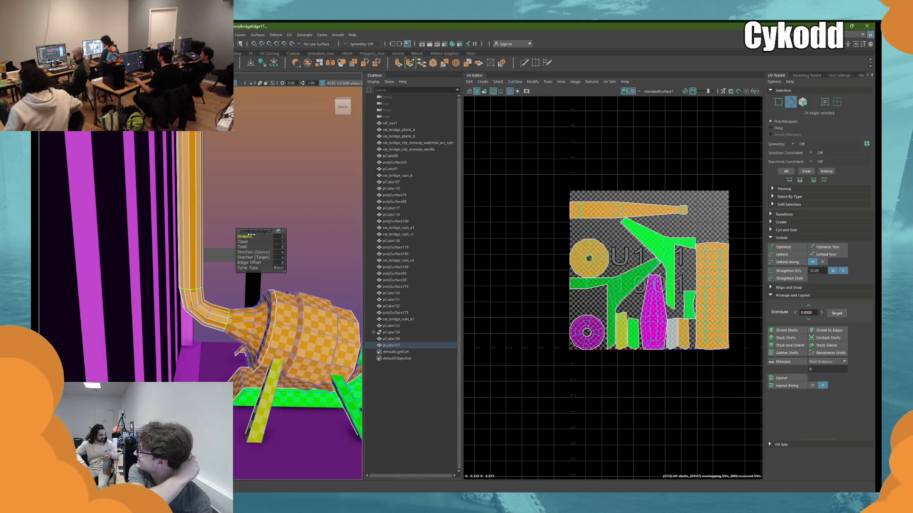
pyautogui.keyDown('alt'); pyautogui.moveTo(256, 195); pyautogui.dragTo(272, 180); pyautogui.keyUp('alt')
pyautogui.moveTo(272, 179); pyautogui.dragTo(285, 173, button='right')
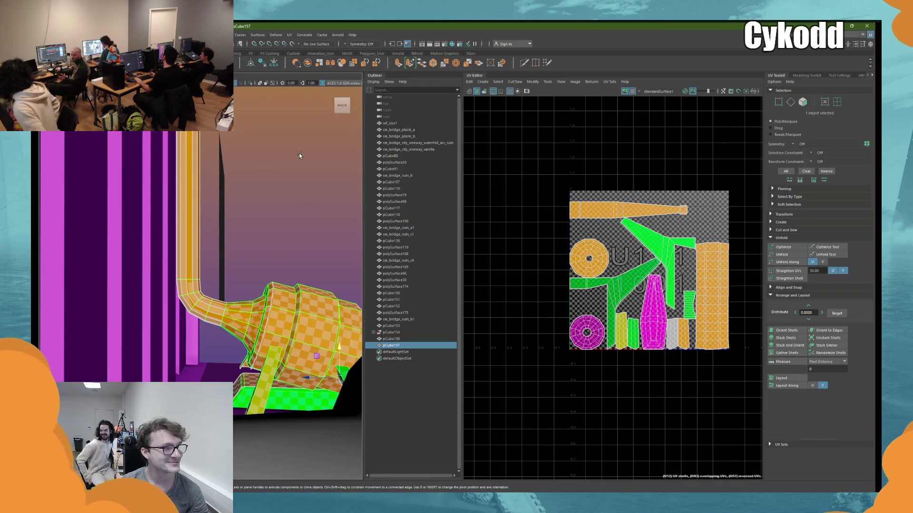
pyautogui.press('F10')
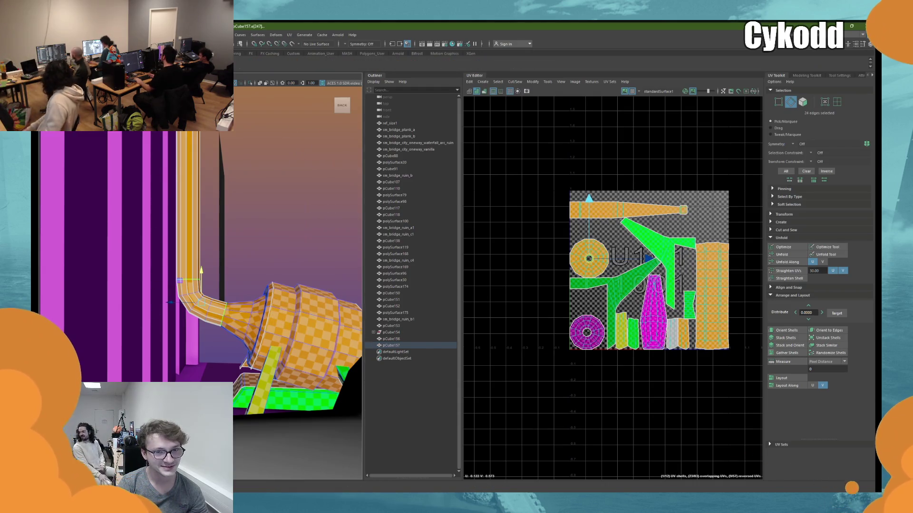
# - Select the pipe's UV shell, try a planar UV projection on it, then undo it
pyautogui.press('f')
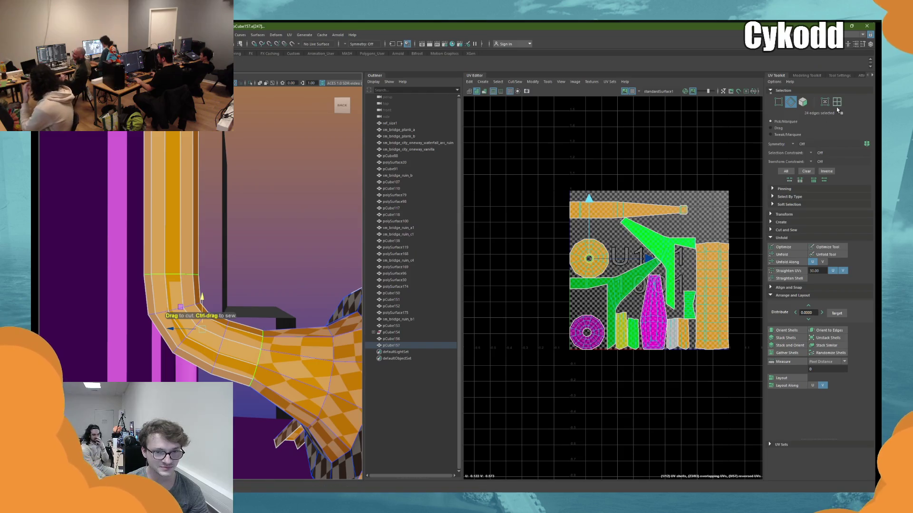
pyautogui.click(837, 103)
pyautogui.moveTo(160, 255); pyautogui.dragTo(161, 255)
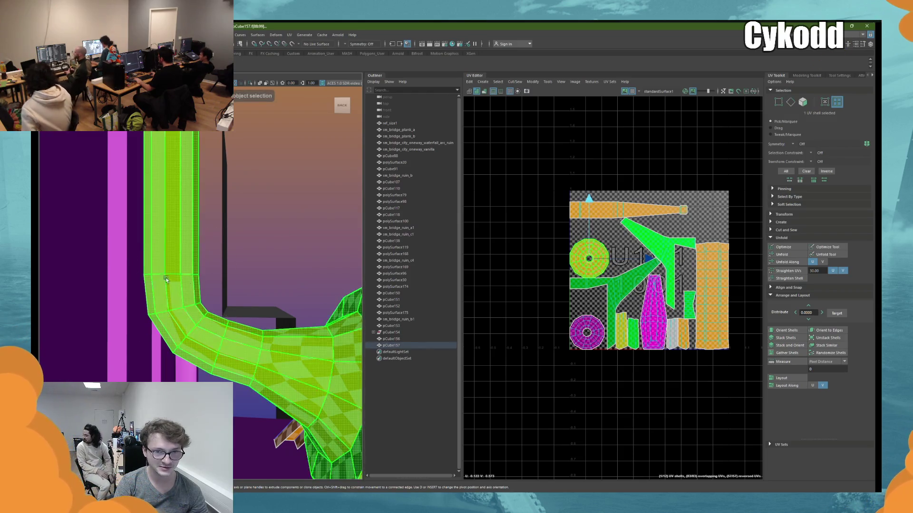
pyautogui.rightClick(250, 213)
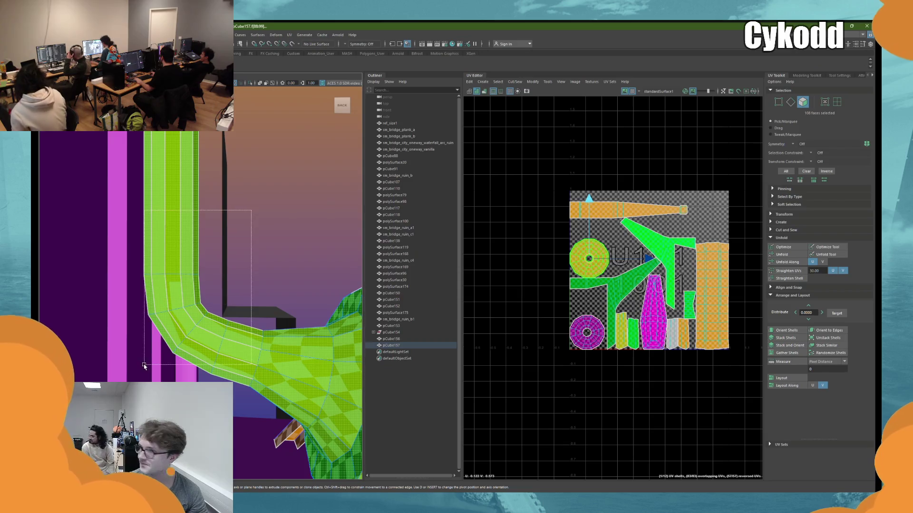
pyautogui.moveTo(126, 392); pyautogui.dragTo(126, 392)
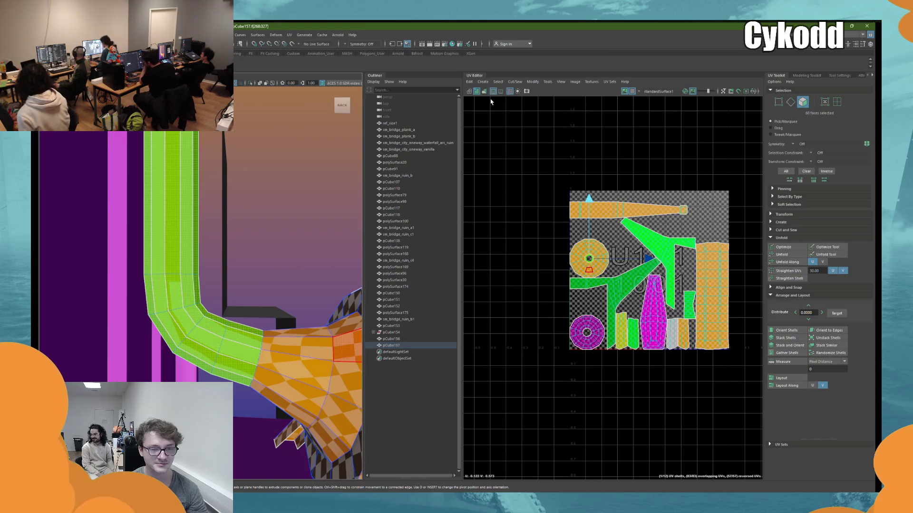
pyautogui.click(482, 81)
pyautogui.click(490, 128)
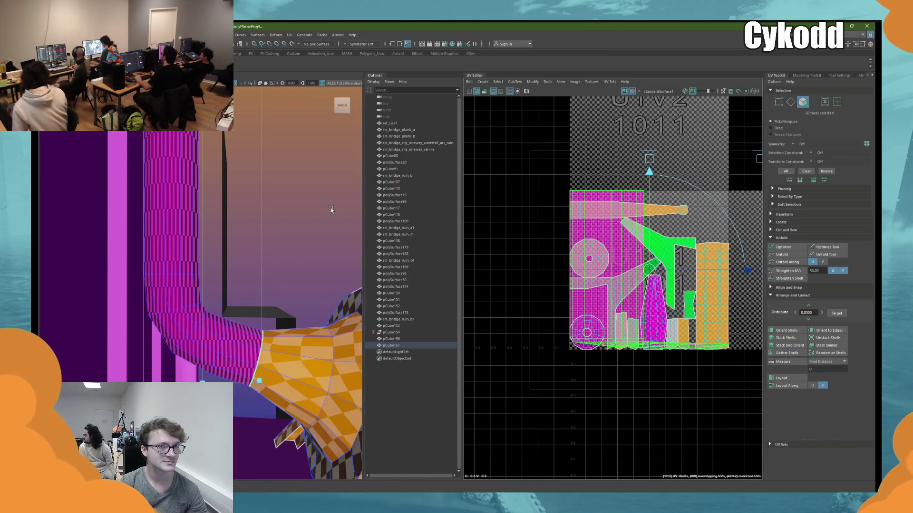
pyautogui.keyDown('alt'); pyautogui.moveTo(310, 206); pyautogui.dragTo(310, 220); pyautogui.keyUp('alt')
pyautogui.moveTo(310, 220); pyautogui.dragTo(310, 210, button='right')
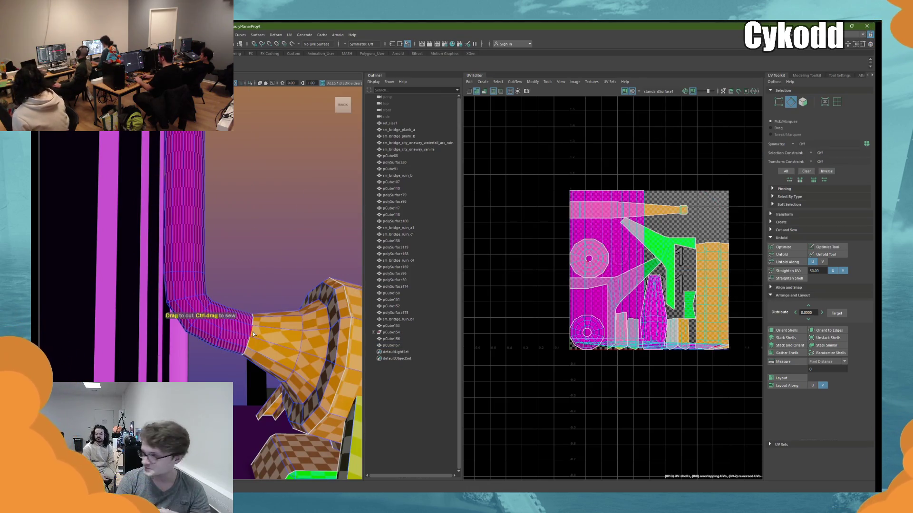
pyautogui.hotkey('ctrl', 'z')
pyautogui.moveTo(253, 334)
pyautogui.keyDown('alt'); pyautogui.mouseDown()
pyautogui.moveTo(287, 355)
pyautogui.moveTo(295, 332)
pyautogui.moveTo(267, 351)
pyautogui.moveTo(289, 362)
pyautogui.mouseUp(); pyautogui.keyUp('alt')
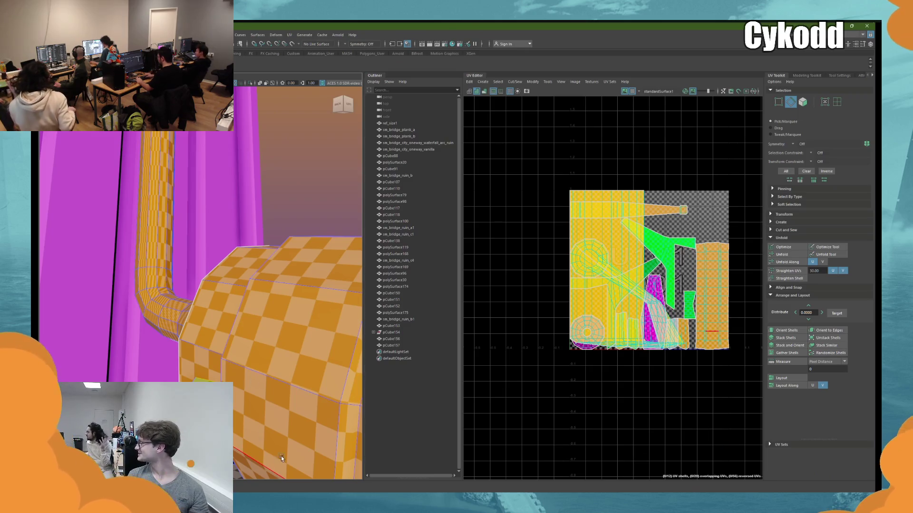
# - Nudge a ring of vertices on the pipe slightly upward
pyautogui.moveTo(200, 301)
pyautogui.keyDown('alt'); pyautogui.mouseDown()
pyautogui.moveTo(204, 290)
pyautogui.moveTo(201, 310)
pyautogui.moveTo(180, 271)
pyautogui.moveTo(250, 278)
pyautogui.mouseUp(); pyautogui.keyUp('alt')
pyautogui.moveTo(218, 240)
pyautogui.keyDown('alt'); pyautogui.mouseDown()
pyautogui.moveTo(229, 234)
pyautogui.moveTo(205, 233)
pyautogui.moveTo(215, 229)
pyautogui.mouseUp(); pyautogui.keyUp('alt')
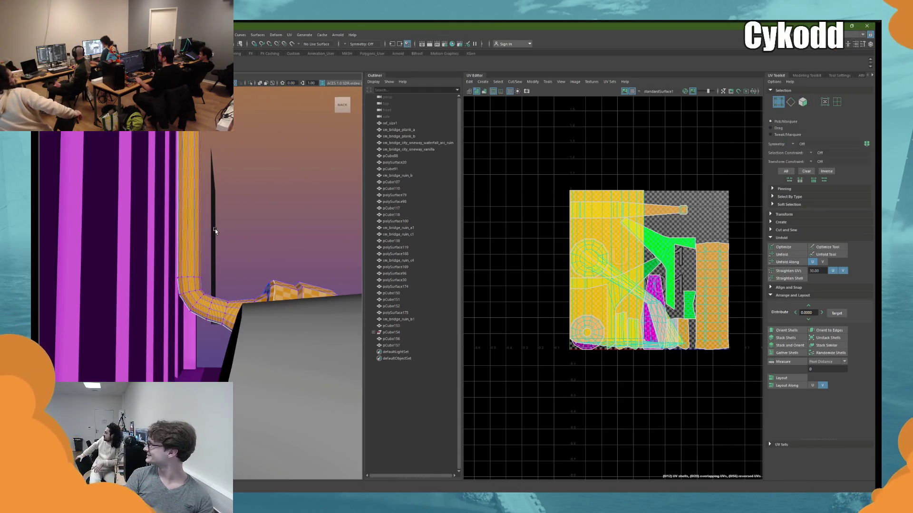
pyautogui.moveTo(155, 320); pyautogui.dragTo(160, 326)
pyautogui.moveTo(195, 267); pyautogui.dragTo(270, 231)
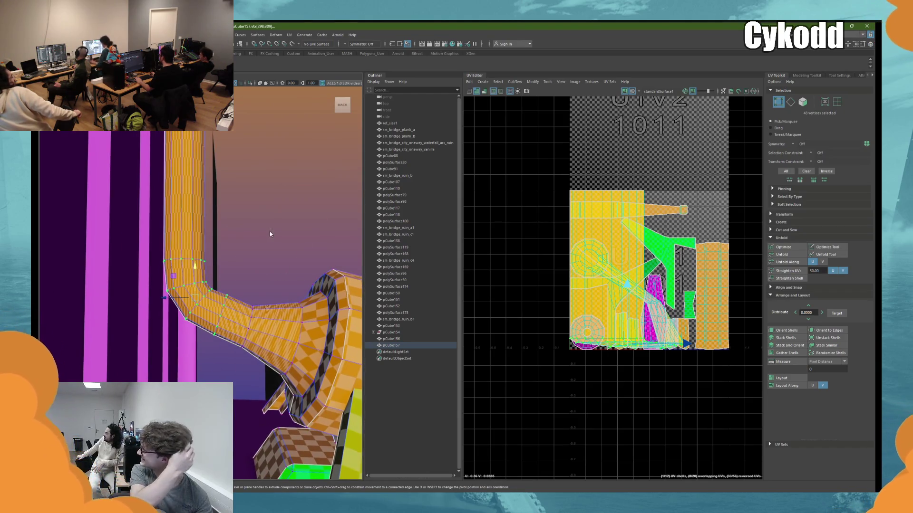
# - Select an edge loop on the upper tube and bevel it with Ctrl+B
pyautogui.press('F10')
pyautogui.doubleClick(223, 312)
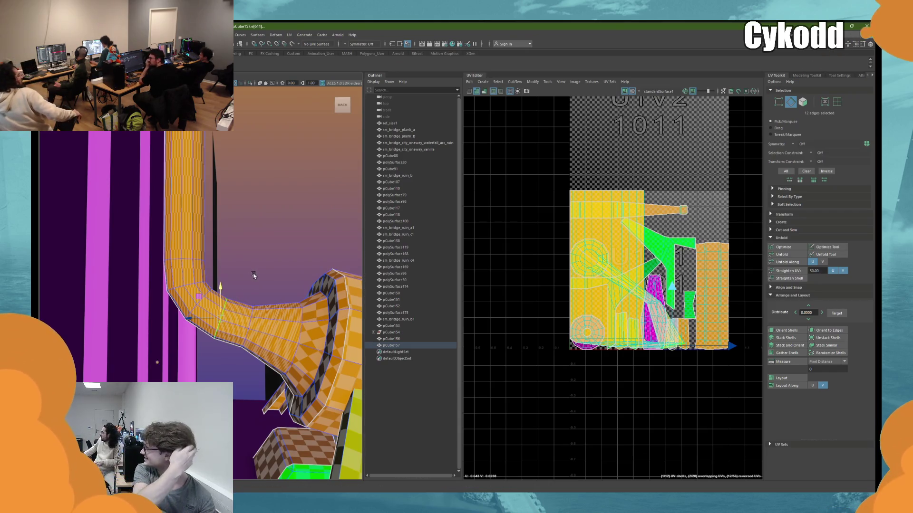
pyautogui.keyDown('shift'); pyautogui.doubleClick(193, 261); pyautogui.keyUp('shift')
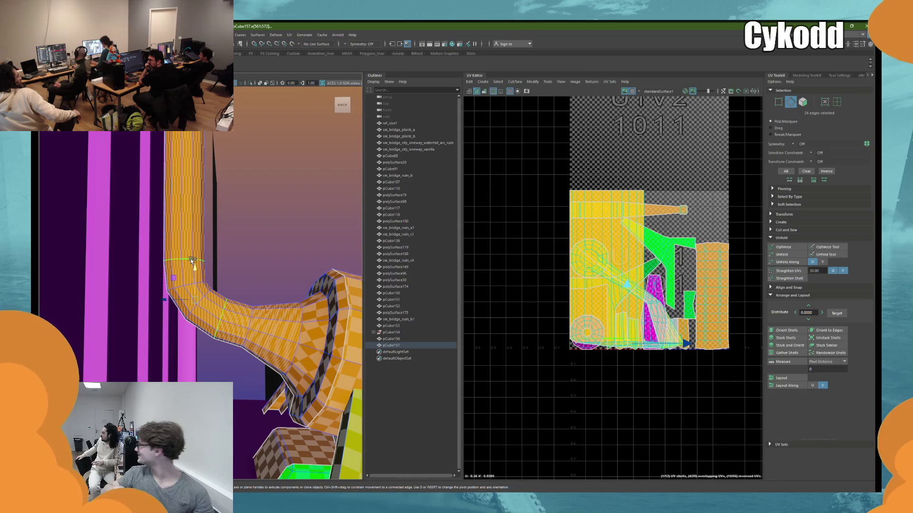
pyautogui.keyDown('shift'); pyautogui.doubleClick(204, 295); pyautogui.keyUp('shift')
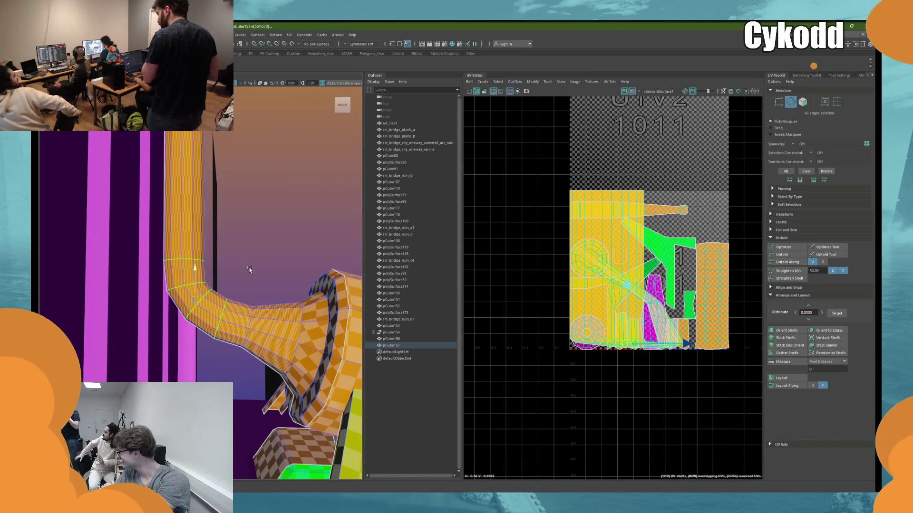
pyautogui.doubleClick(225, 304)
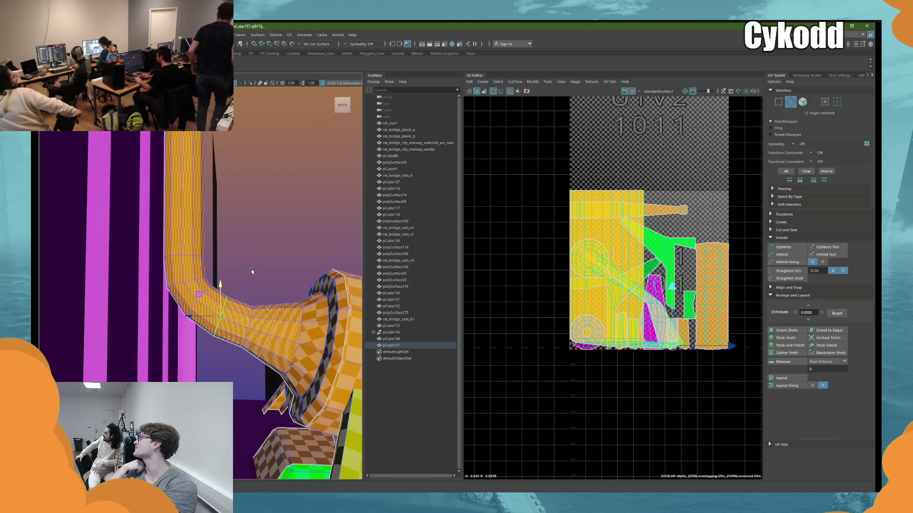
pyautogui.press('F8')
pyautogui.keyDown('alt'); pyautogui.moveTo(289, 208); pyautogui.dragTo(233, 276); pyautogui.keyUp('alt')
pyautogui.moveTo(262, 188)
pyautogui.keyDown('alt'); pyautogui.mouseDown()
pyautogui.moveTo(259, 178)
pyautogui.moveTo(180, 294)
pyautogui.moveTo(186, 271)
pyautogui.mouseUp(); pyautogui.keyUp('alt')
pyautogui.hotkey('ctrl', 'b')
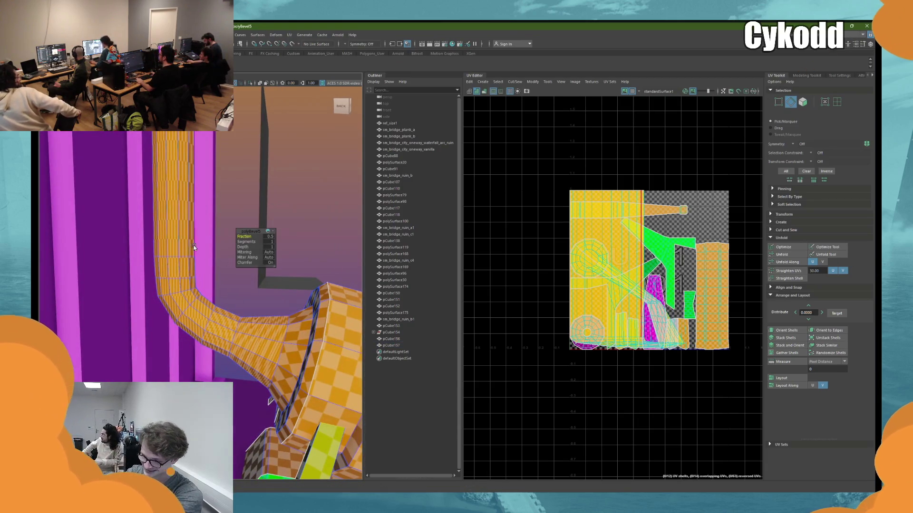
pyautogui.press('w')
pyautogui.press('F11')
pyautogui.doubleClick(174, 255)
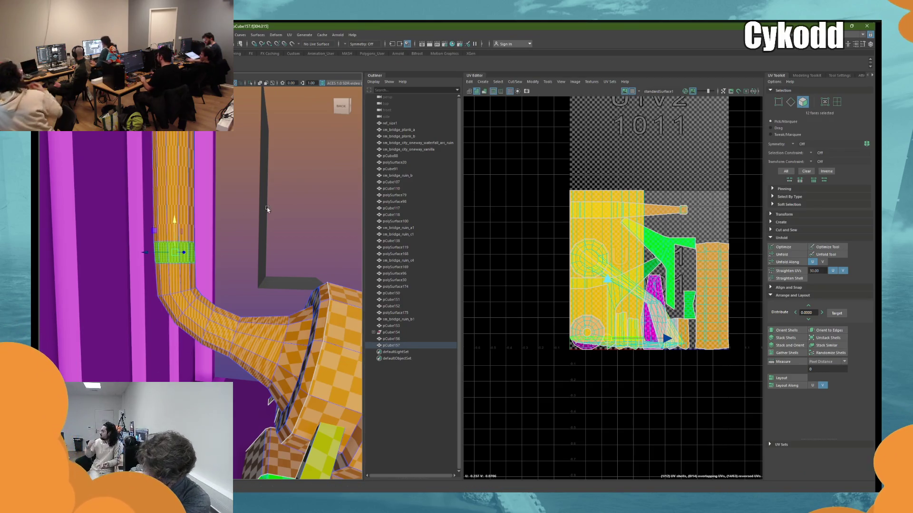
# - Convert an edge loop higher up the tube to a face ring and extrude it outward
pyautogui.press('F10')
pyautogui.doubleClick(185, 292)
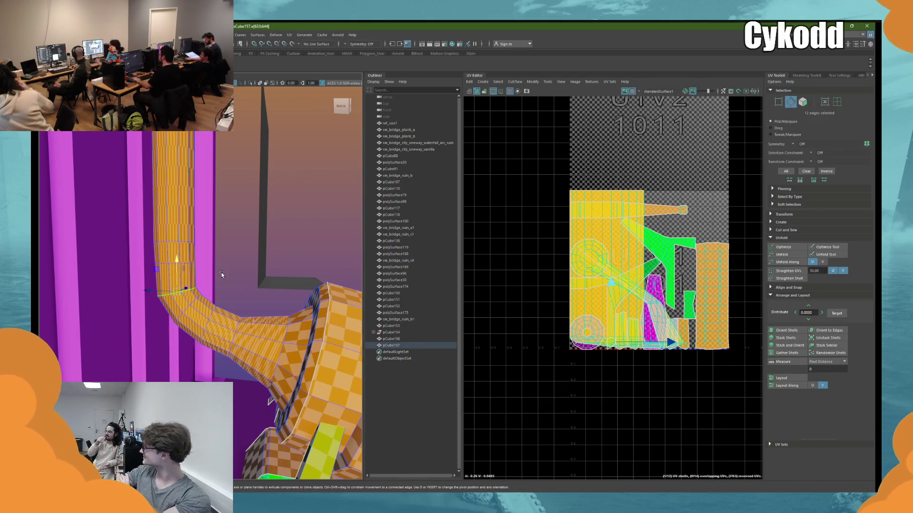
pyautogui.press('F11')
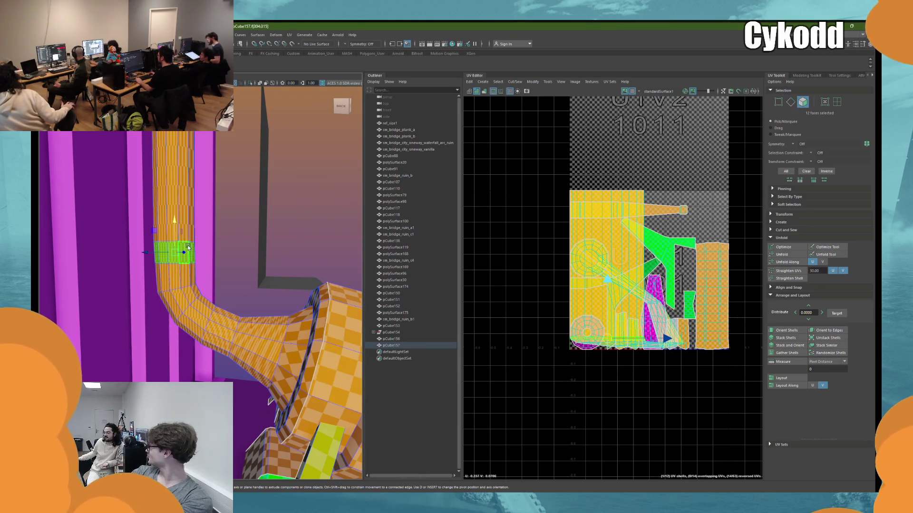
pyautogui.keyDown('alt'); pyautogui.moveTo(311, 198); pyautogui.dragTo(184, 260); pyautogui.keyUp('alt')
pyautogui.moveTo(273, 235); pyautogui.dragTo(269, 204, button='right')
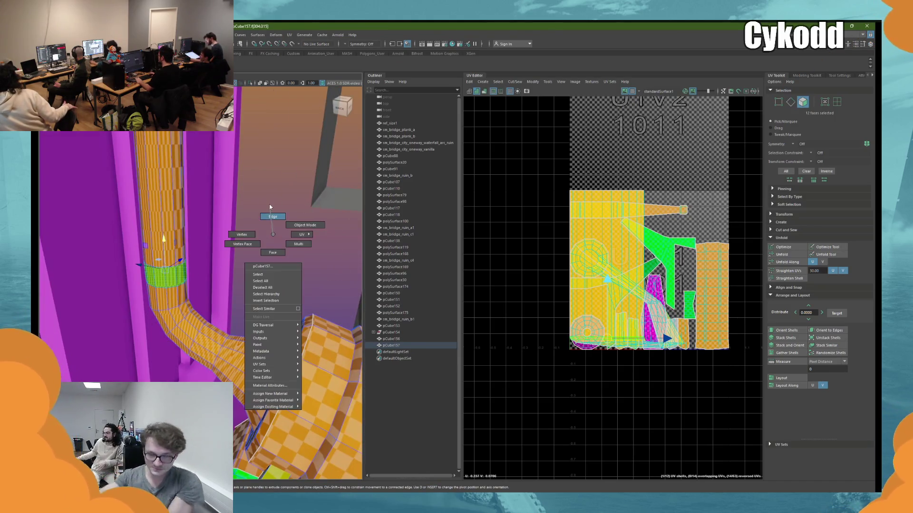
pyautogui.doubleClick(175, 264)
pyautogui.keyDown('alt'); pyautogui.moveTo(175, 264); pyautogui.dragTo(215, 289); pyautogui.keyUp('alt')
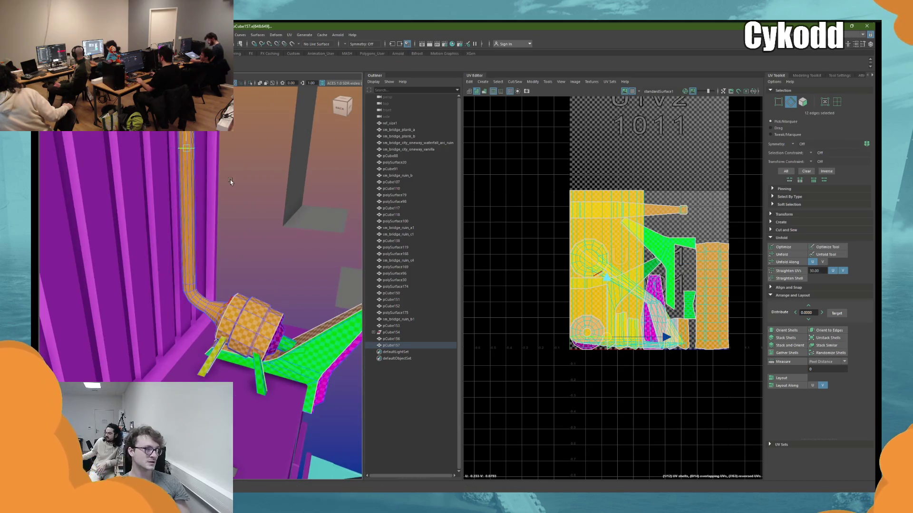
pyautogui.press('F11')
pyautogui.hotkey('ctrl', 'e')
pyautogui.scroll(3, 171, 240)
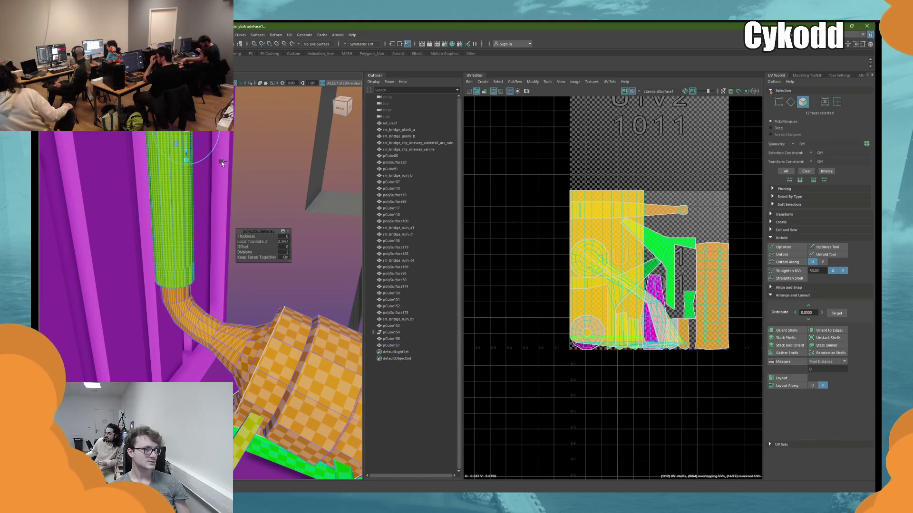
pyautogui.press('F8')
pyautogui.press('w')
pyautogui.moveTo(252, 216)
pyautogui.keyDown('alt'); pyautogui.mouseDown()
pyautogui.moveTo(261, 199)
pyautogui.moveTo(171, 289)
pyautogui.moveTo(228, 265)
pyautogui.mouseUp(); pyautogui.keyUp('alt')
# - Isolate the pipe in the viewport and select the whole pipe object
pyautogui.press('f')
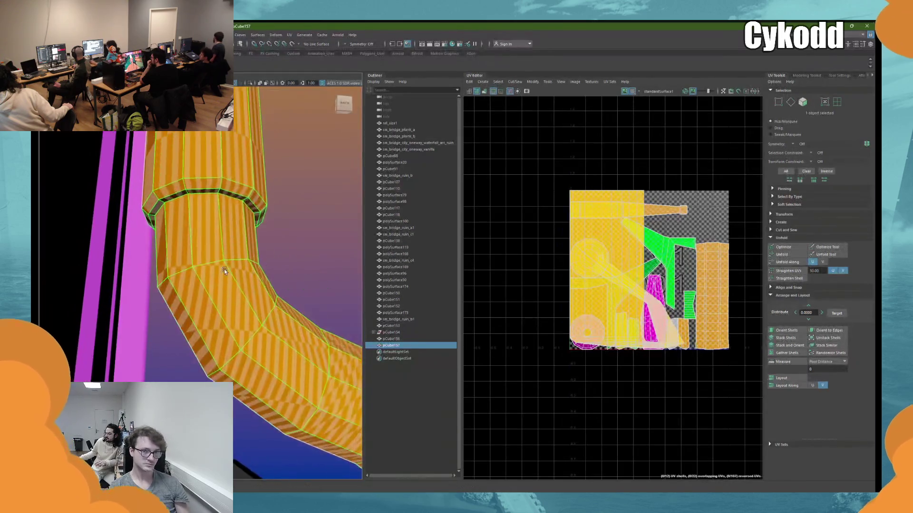
pyautogui.hotkey('ctrl', '1')
pyautogui.moveTo(264, 179)
pyautogui.keyDown('alt'); pyautogui.mouseDown()
pyautogui.moveTo(252, 181)
pyautogui.moveTo(263, 178)
pyautogui.mouseUp(); pyautogui.keyUp('alt')
pyautogui.click(218, 221)
pyautogui.moveTo(218, 221); pyautogui.dragTo(218, 205, button='right')
pyautogui.keyDown('alt'); pyautogui.moveTo(229, 284); pyautogui.dragTo(267, 267); pyautogui.keyUp('alt')
pyautogui.rightClick(284, 235)
pyautogui.moveTo(285, 235); pyautogui.dragTo(295, 285, button='right')
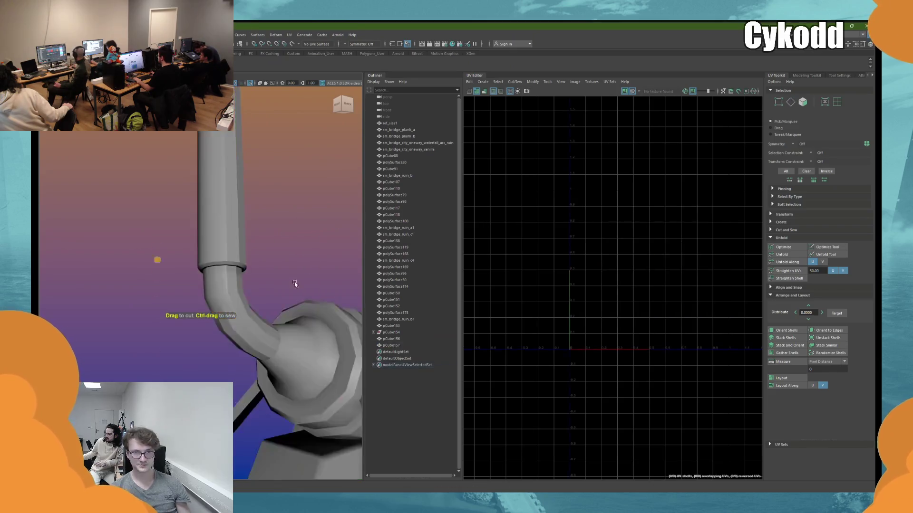
pyautogui.keyDown('alt'); pyautogui.moveTo(295, 285); pyautogui.dragTo(157, 158); pyautogui.keyUp('alt')
pyautogui.click(157, 158)
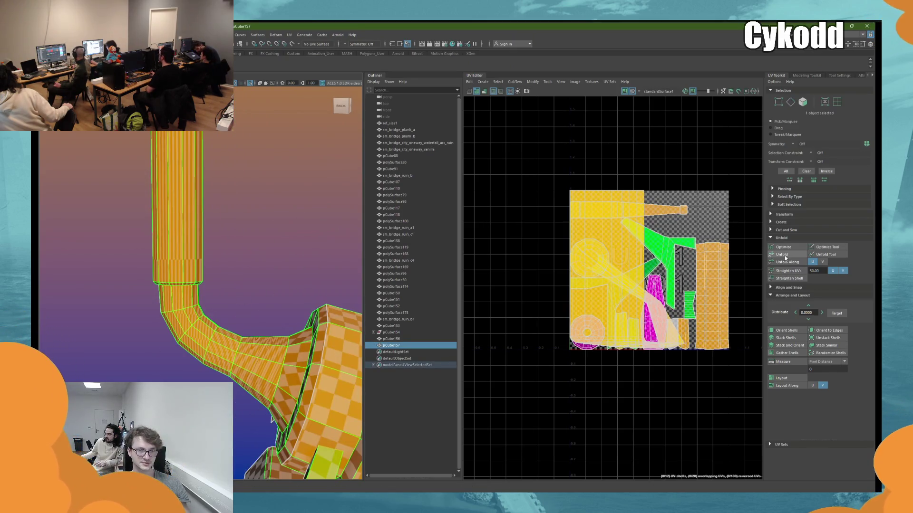
# - Unfold the pipe's UVs along U and rotate its long UV shell to vertical
pyautogui.click(813, 262)
pyautogui.click(837, 102)
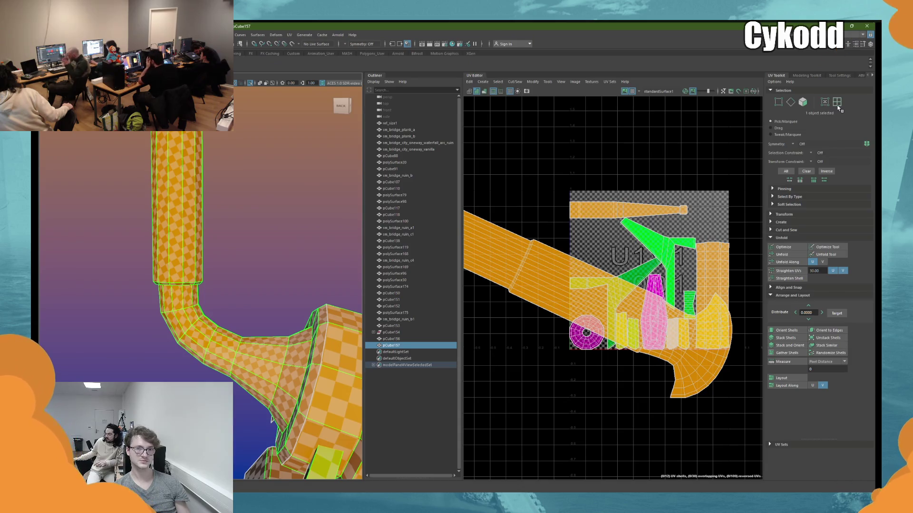
pyautogui.click(540, 267)
pyautogui.click(787, 330)
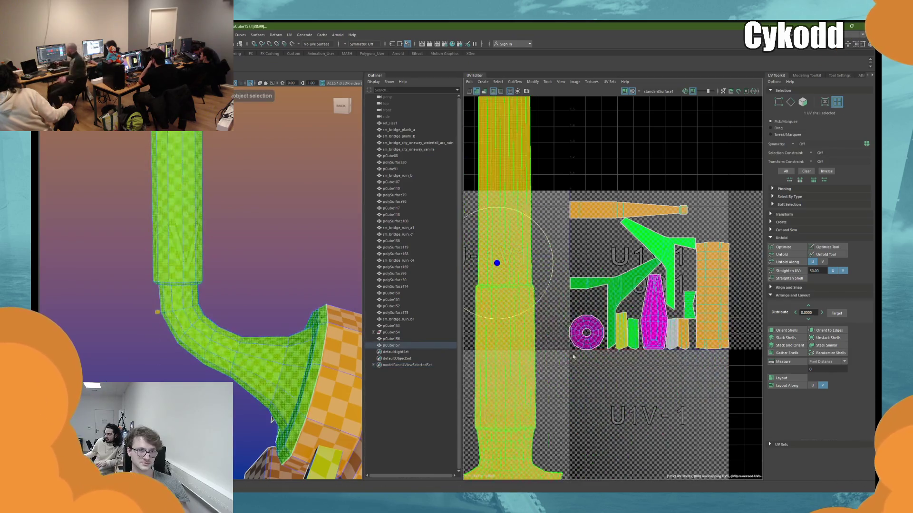
pyautogui.scroll(-3, 571, 285)
pyautogui.scroll(-2, 292, 296)
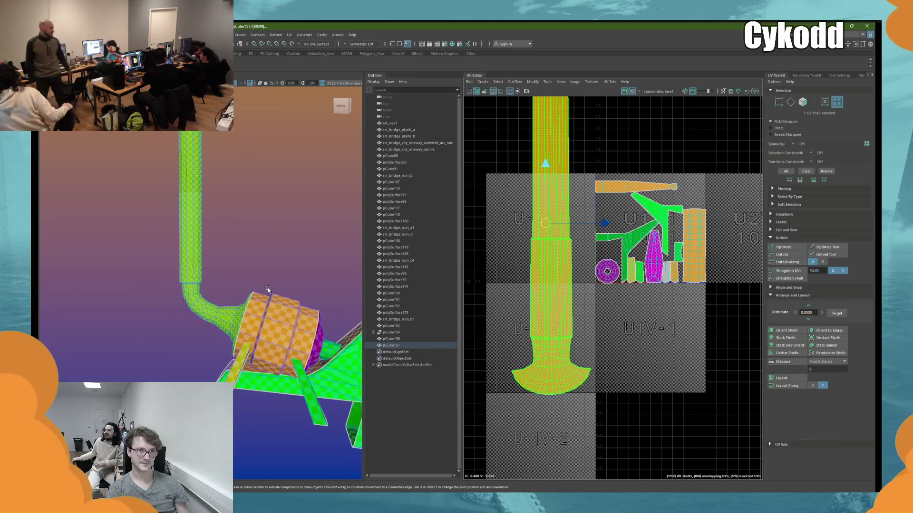
pyautogui.moveTo(238, 291)
pyautogui.keyDown('alt'); pyautogui.mouseDown()
pyautogui.moveTo(279, 278)
pyautogui.moveTo(256, 209)
pyautogui.mouseUp(); pyautogui.keyUp('alt')
pyautogui.moveTo(256, 209); pyautogui.dragTo(282, 162, button='right')
pyautogui.keyDown('alt'); pyautogui.moveTo(228, 306); pyautogui.dragTo(242, 291); pyautogui.keyUp('alt')
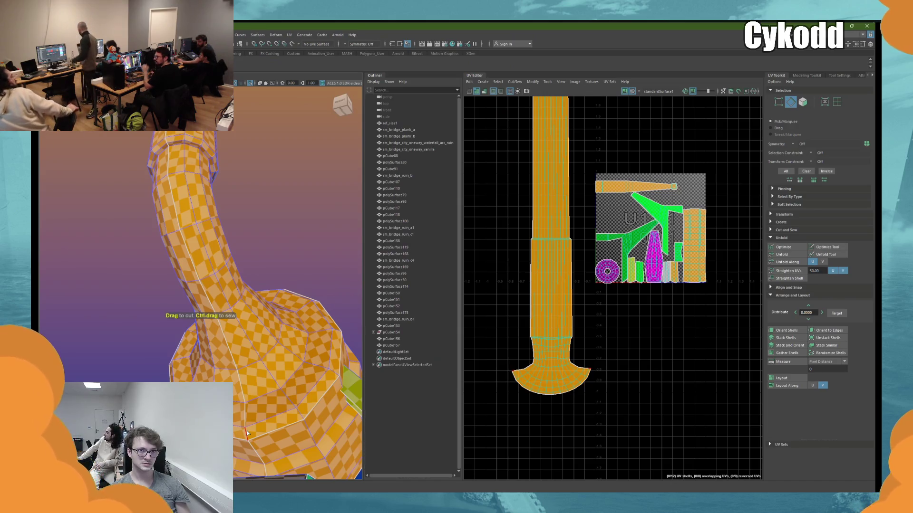
pyautogui.moveTo(247, 431)
pyautogui.keyDown('alt'); pyautogui.mouseDown()
pyautogui.moveTo(228, 334)
pyautogui.moveTo(278, 312)
pyautogui.moveTo(229, 204)
pyautogui.mouseUp(); pyautogui.keyUp('alt')
pyautogui.moveTo(222, 190); pyautogui.dragTo(240, 180, button='right')
pyautogui.scroll(-5, 240, 181)
pyautogui.click(195, 224)
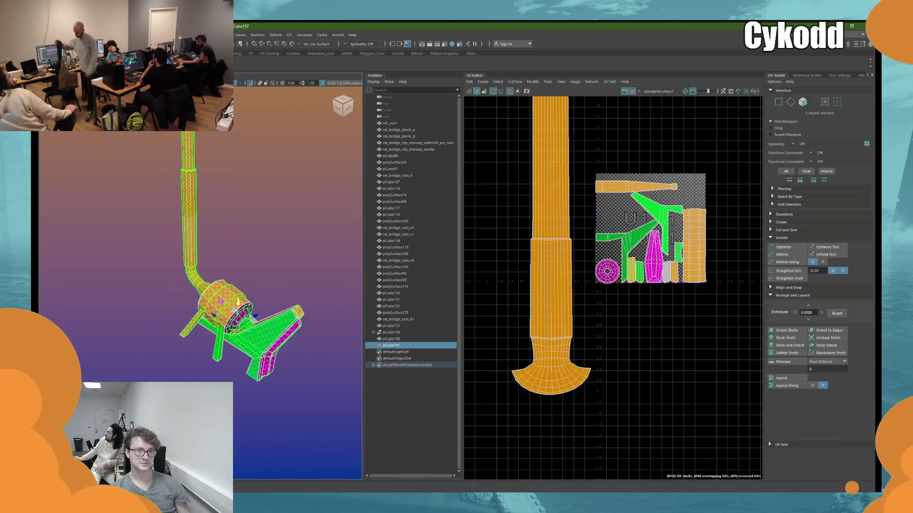
# - Deselect the pipe and turn off isolation to show the full scene again
pyautogui.moveTo(245, 143); pyautogui.dragTo(245, 99, button='right')
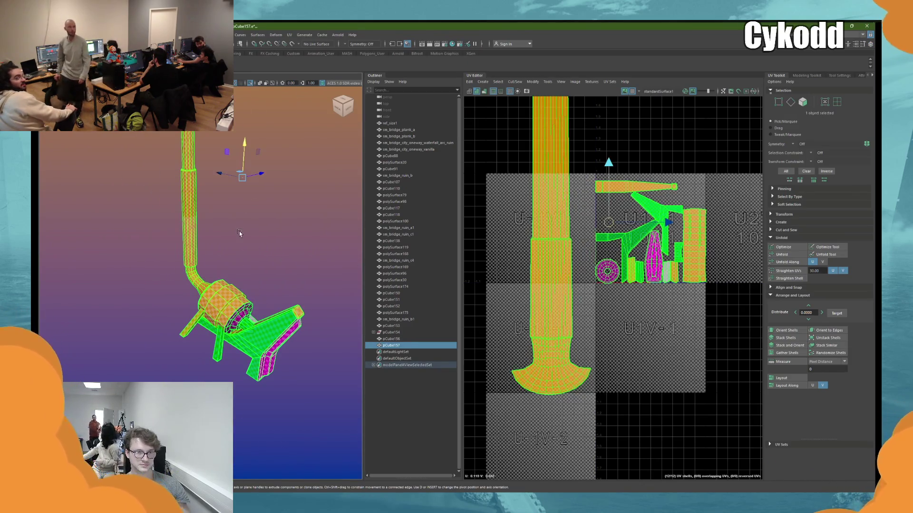
pyautogui.click(239, 233)
pyautogui.click(249, 84)
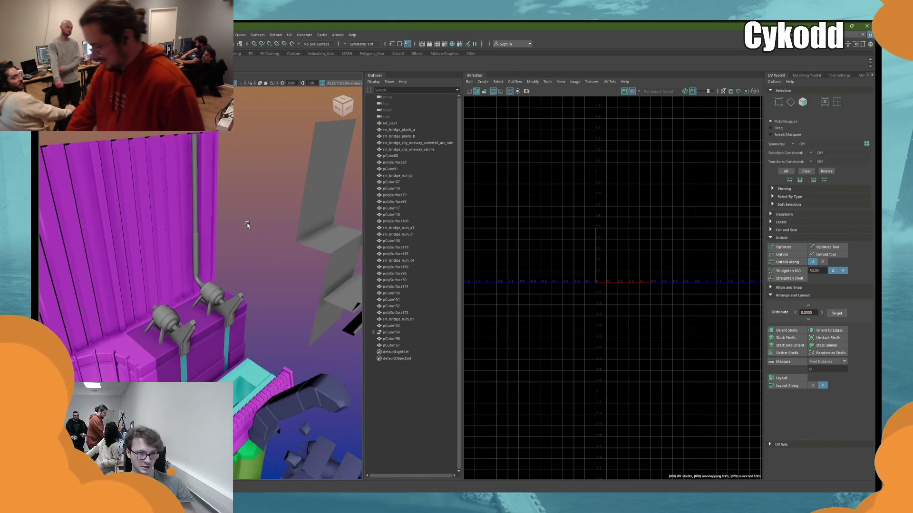
# - Undo back to the first pump being selected and add the second pump
pyautogui.hotkey('ctrl', 'z')
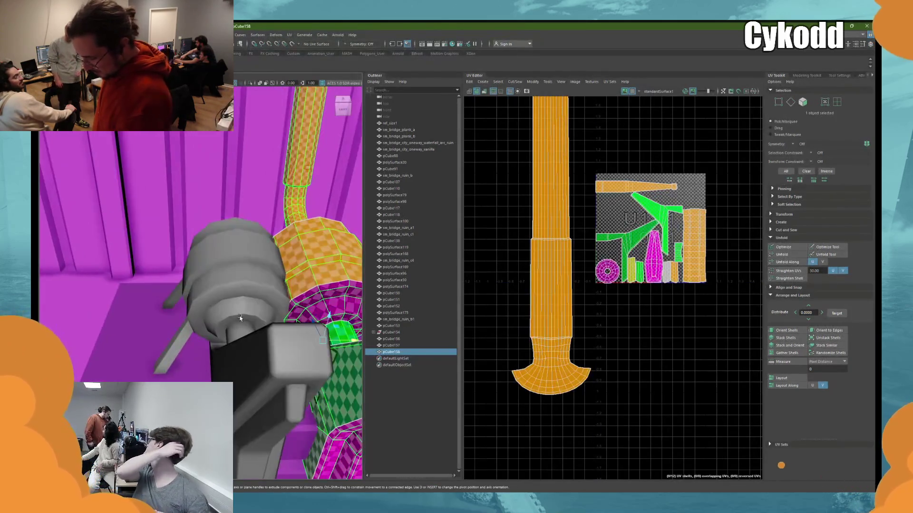
pyautogui.moveTo(240, 318)
pyautogui.keyDown('alt'); pyautogui.mouseDown()
pyautogui.moveTo(246, 280)
pyautogui.moveTo(259, 288)
pyautogui.mouseUp(); pyautogui.keyUp('alt')
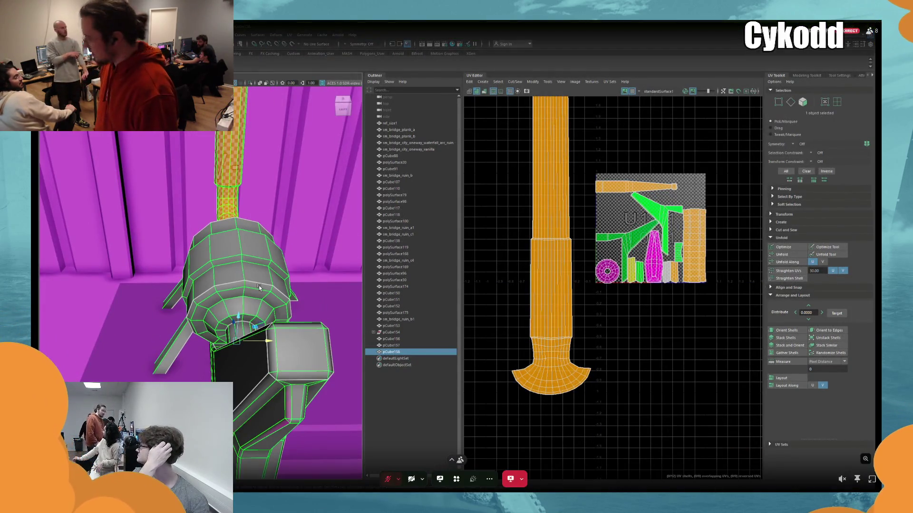
pyautogui.hotkey('ctrl', 'z')
pyautogui.hotkey('ctrl', 'z')
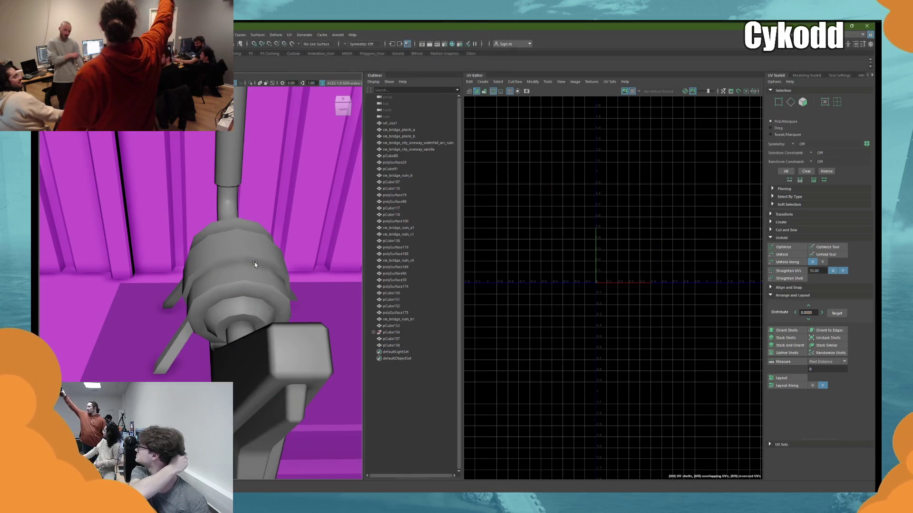
pyautogui.hotkey('ctrl', 'z')
pyautogui.hotkey('ctrl', 'z')
pyautogui.hotkey('ctrl', 'z')
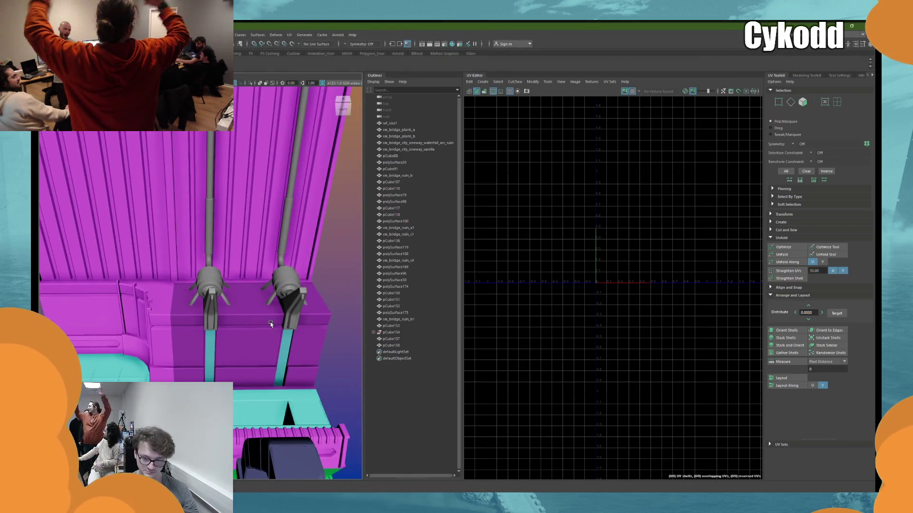
pyautogui.hotkey('ctrl', 'z')
pyautogui.hotkey('ctrl', 'z')
pyautogui.hotkey('ctrl', 'z')
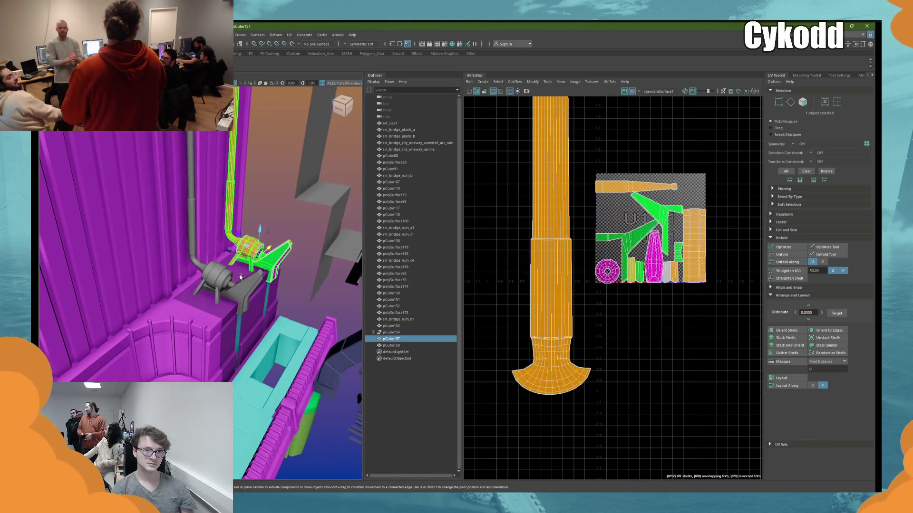
pyautogui.keyDown('shift'); pyautogui.click(221, 286); pyautogui.keyUp('shift')
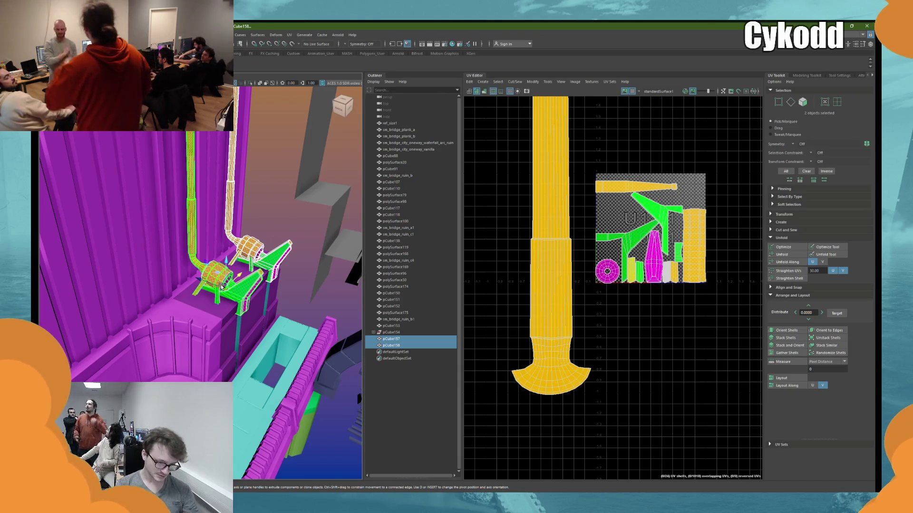
# - Lay out both pumps' UVs in the 0–1 tile and assign them the existing bridge material
pyautogui.moveTo(221, 285)
pyautogui.keyDown('alt'); pyautogui.mouseDown()
pyautogui.moveTo(264, 330)
pyautogui.moveTo(238, 290)
pyautogui.mouseUp(); pyautogui.keyUp('alt')
pyautogui.click(781, 378)
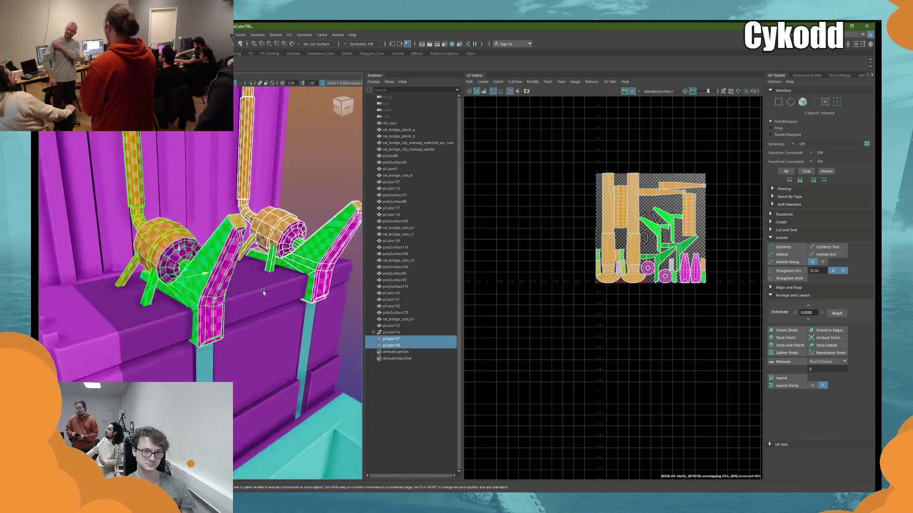
pyautogui.rightClick(318, 176)
pyautogui.moveTo(317, 347)
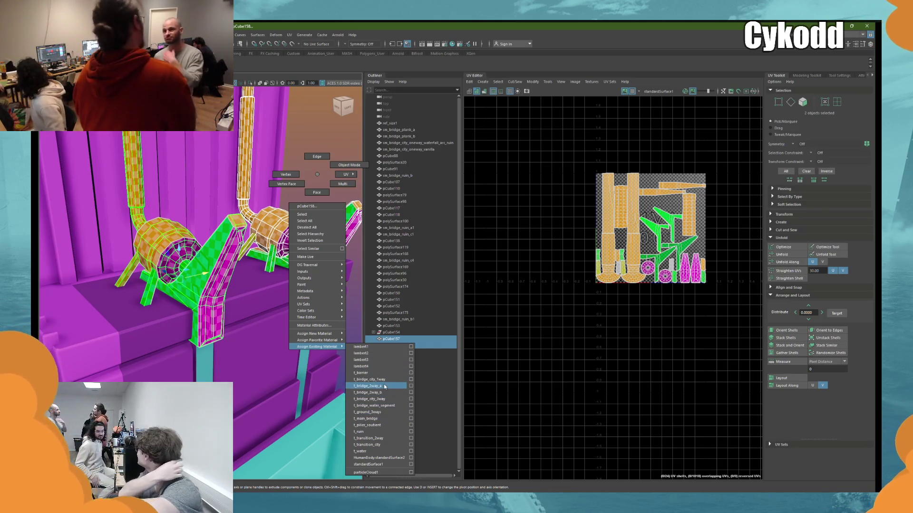
pyautogui.click(385, 380)
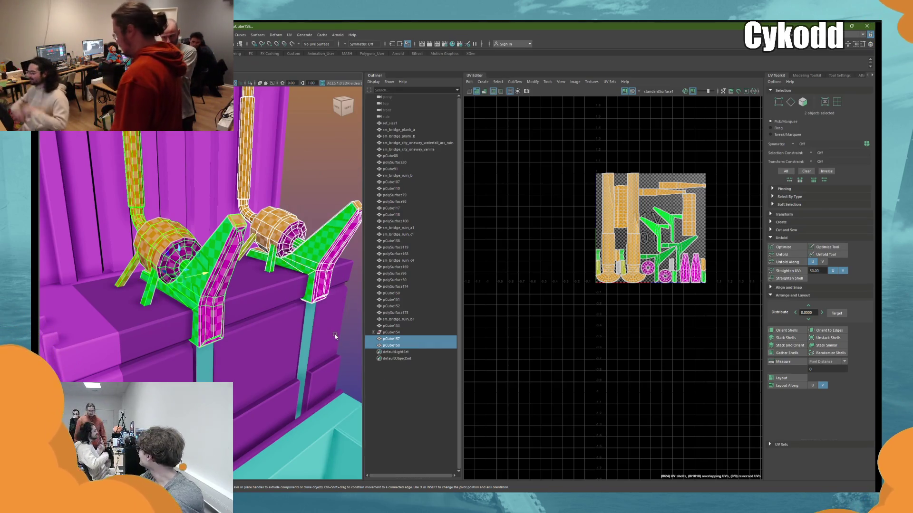